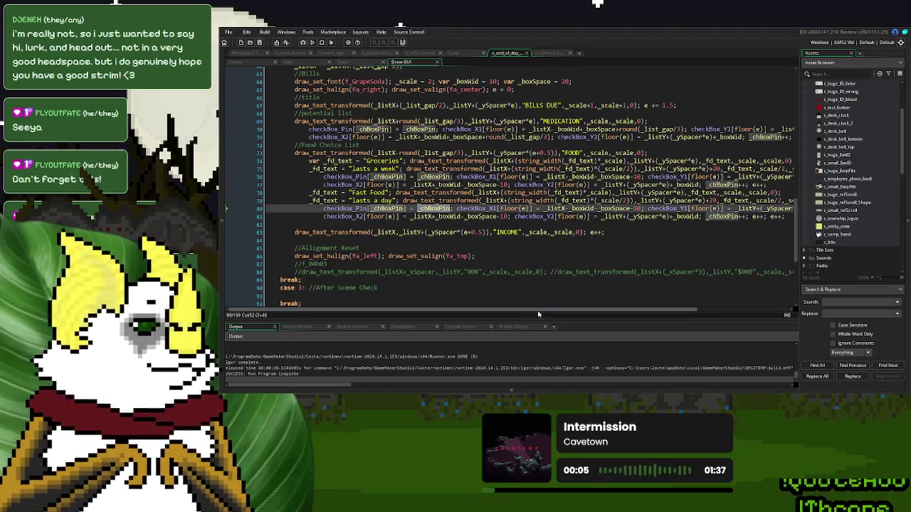
# Step: Prefix lines 76 and 77 with // to disable the Groceries checkboxes, then save and run
pyautogui.moveTo(529, 312); pyautogui.dragTo(568, 311)
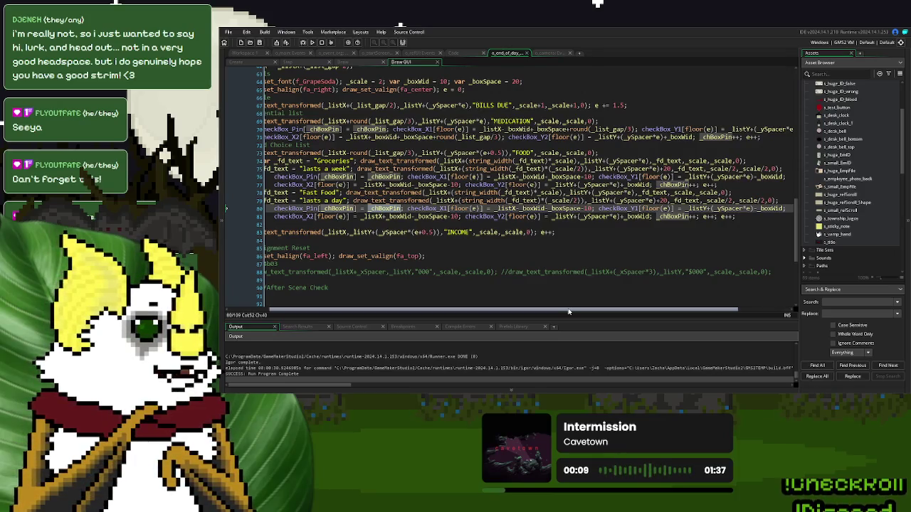
pyautogui.moveTo(567, 311); pyautogui.dragTo(527, 311)
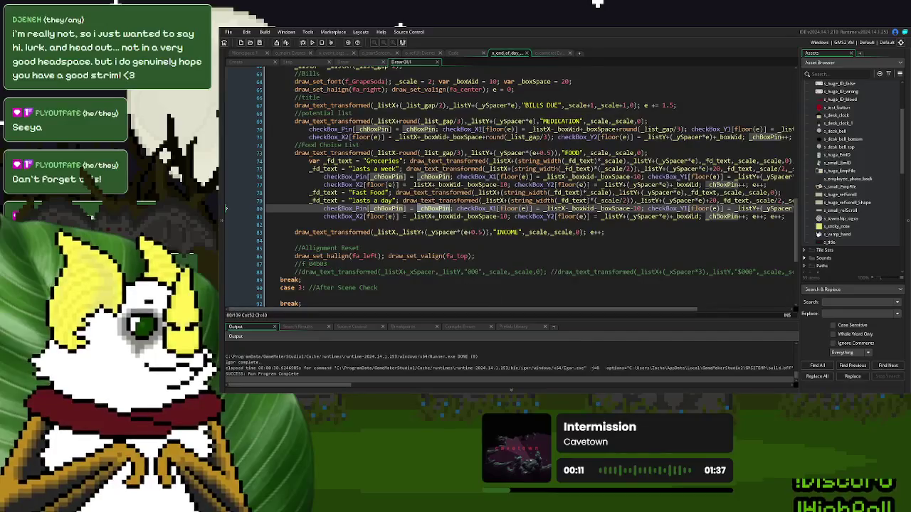
pyautogui.click(308, 177)
pyautogui.write('//')
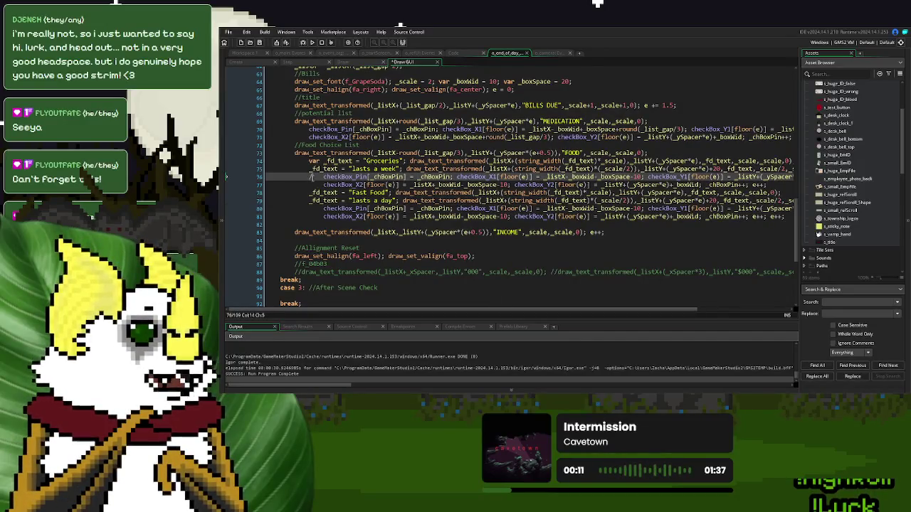
pyautogui.press('Down')
pyautogui.write('//')
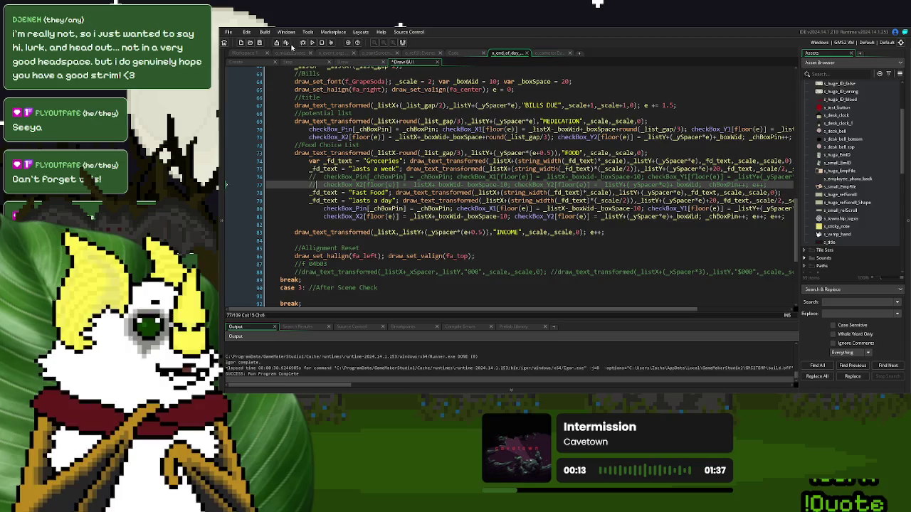
pyautogui.click(312, 42)
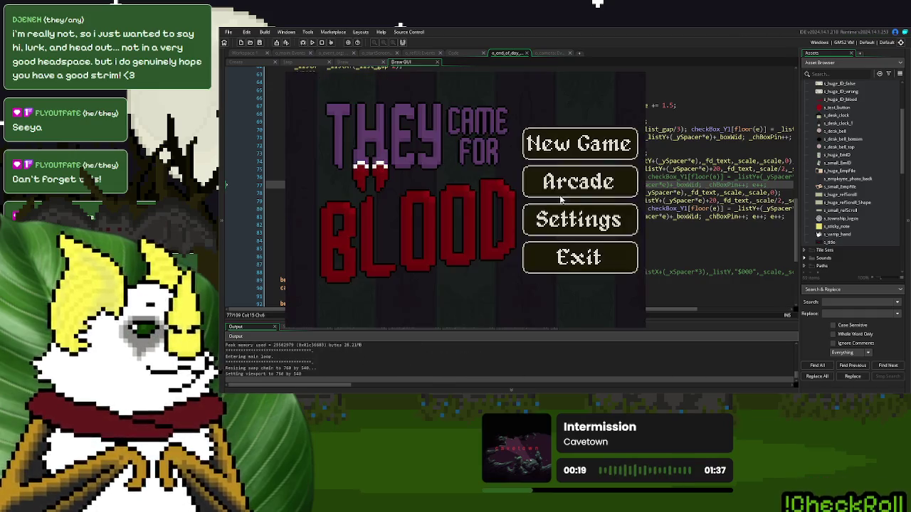
# Step: Play Day 1 through New Game, lever, bell and Continue to End of Day, then quit
pyautogui.click(579, 142)
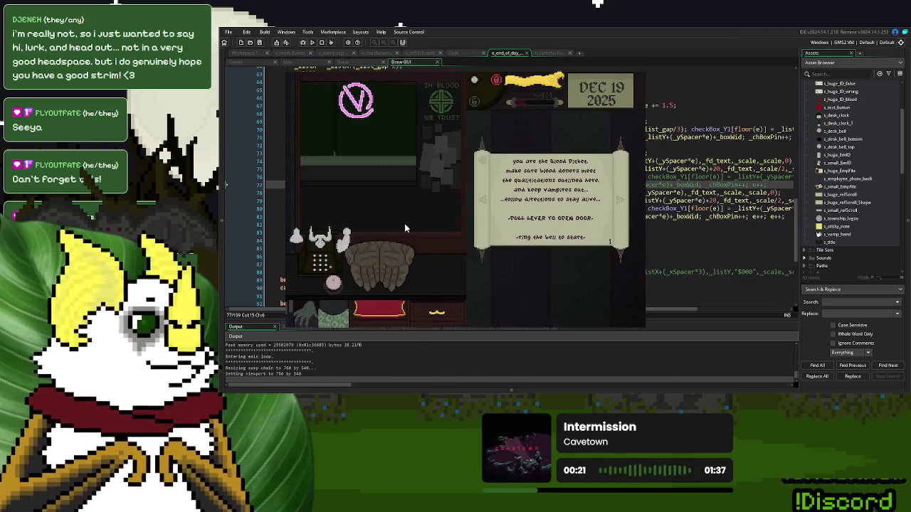
pyautogui.click(530, 84)
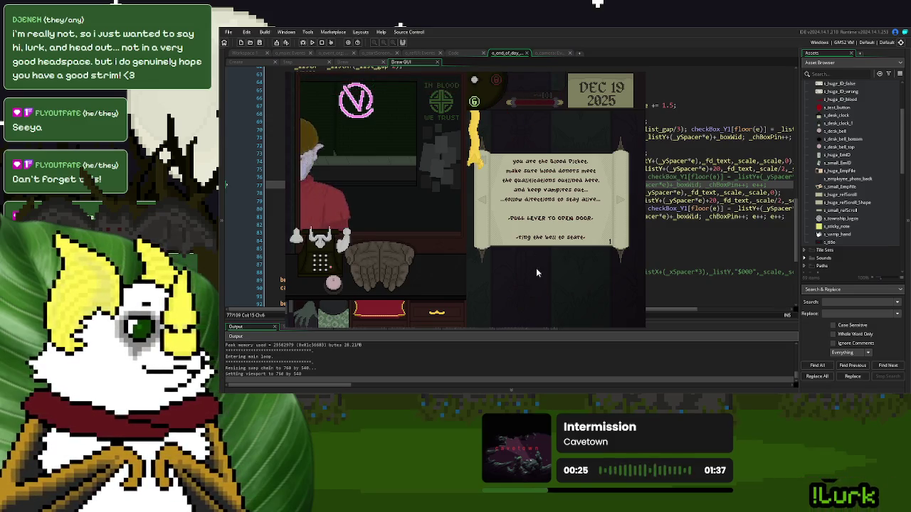
pyautogui.click(334, 285)
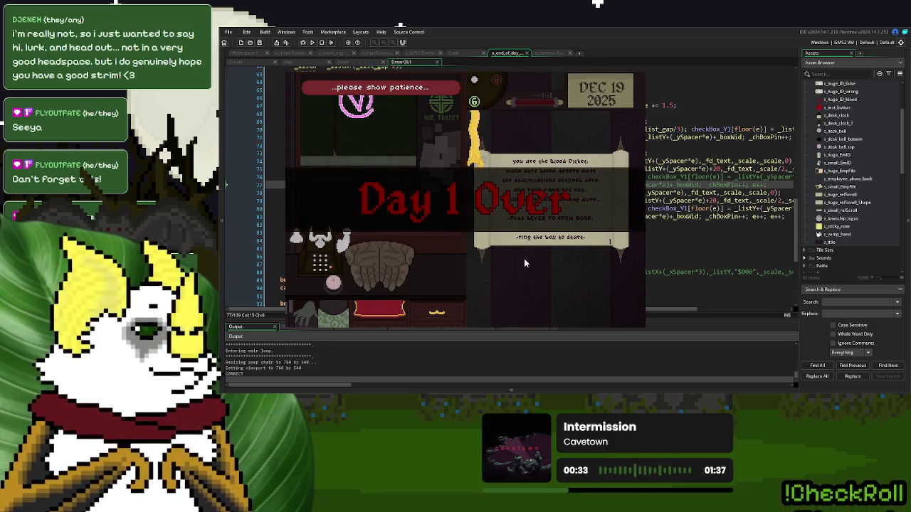
pyautogui.click(501, 264)
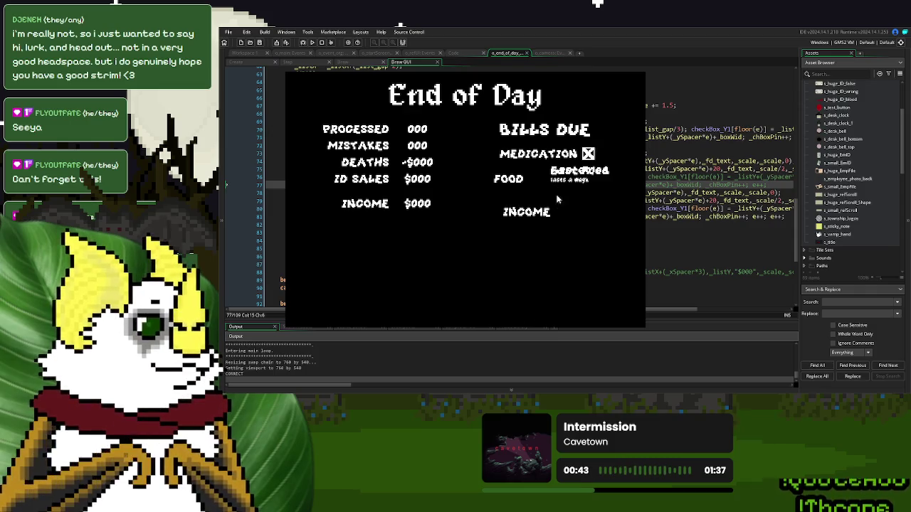
pyautogui.press('Escape')
pyautogui.click(455, 169)
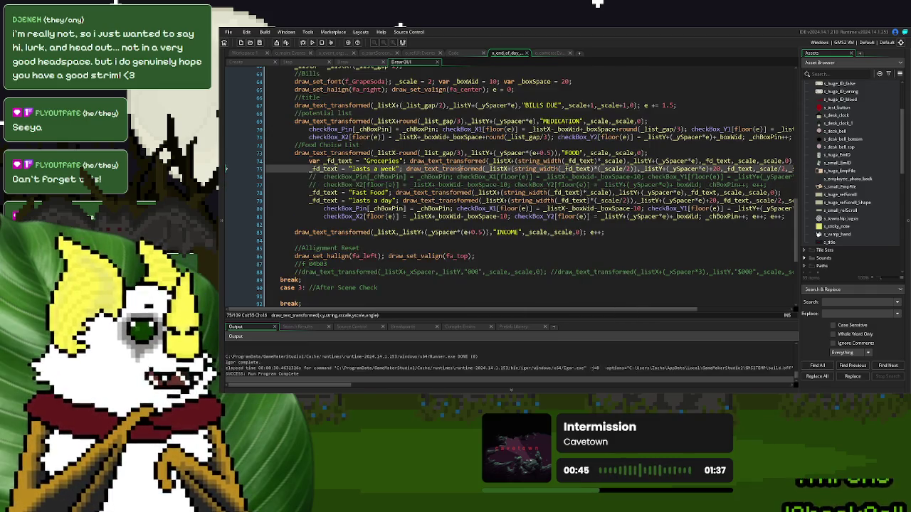
# Step: Remove the // from lines 76–77 to restore the Groceries checkbox code
pyautogui.click(302, 175)
pyautogui.press('Delete')
pyautogui.press('Delete')
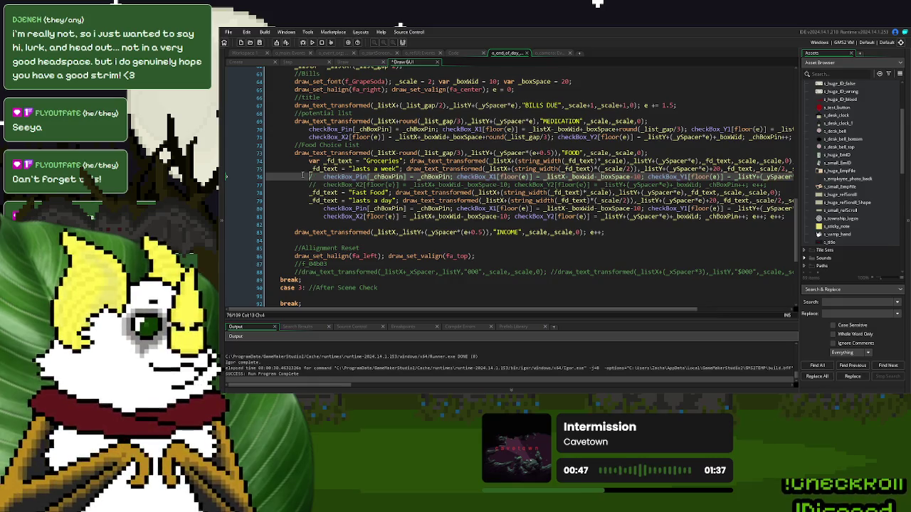
pyautogui.press('Down')
pyautogui.press('Delete')
pyautogui.press('Delete')
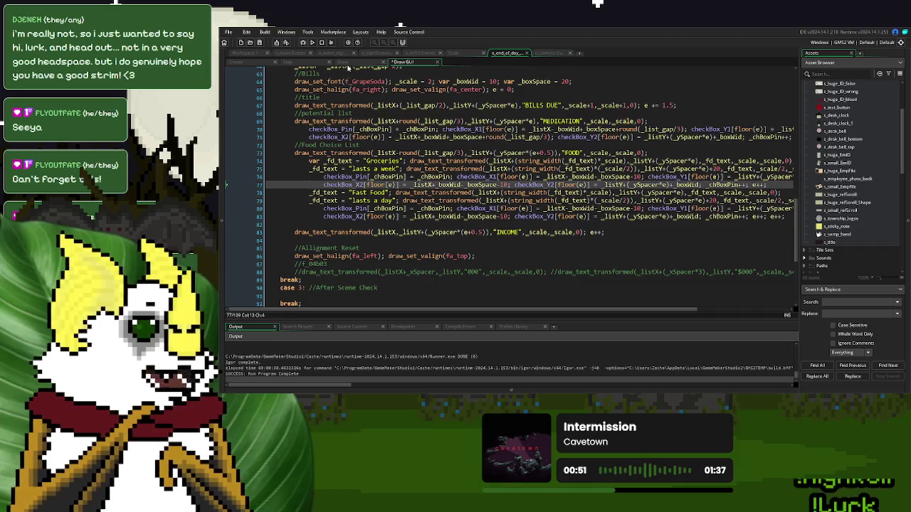
# Step: Comment out the MEDICATION checkbox lines 70–71 with Ctrl+K and relaunch the game
pyautogui.click(352, 63)
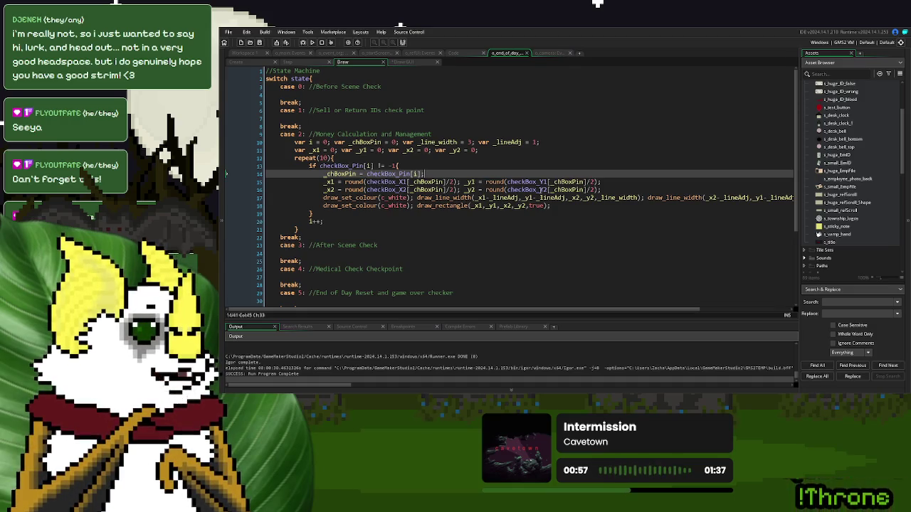
pyautogui.click(404, 65)
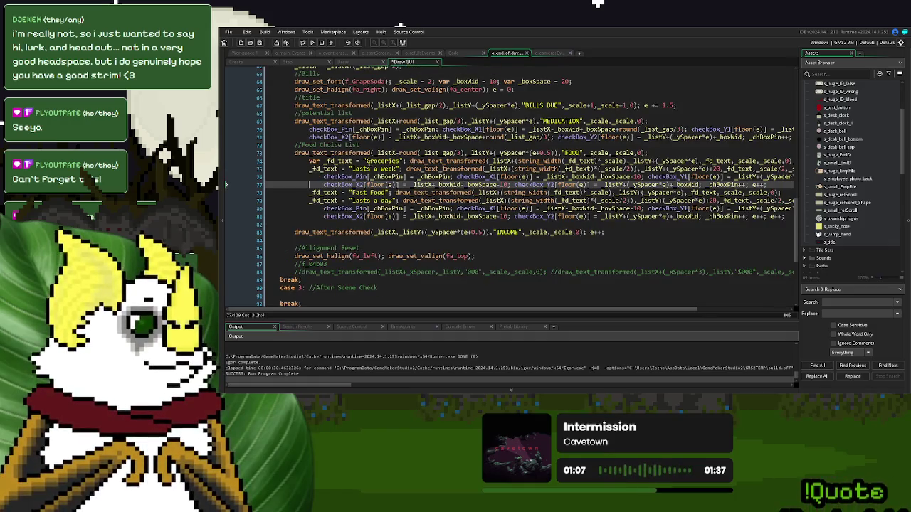
pyautogui.click(298, 130)
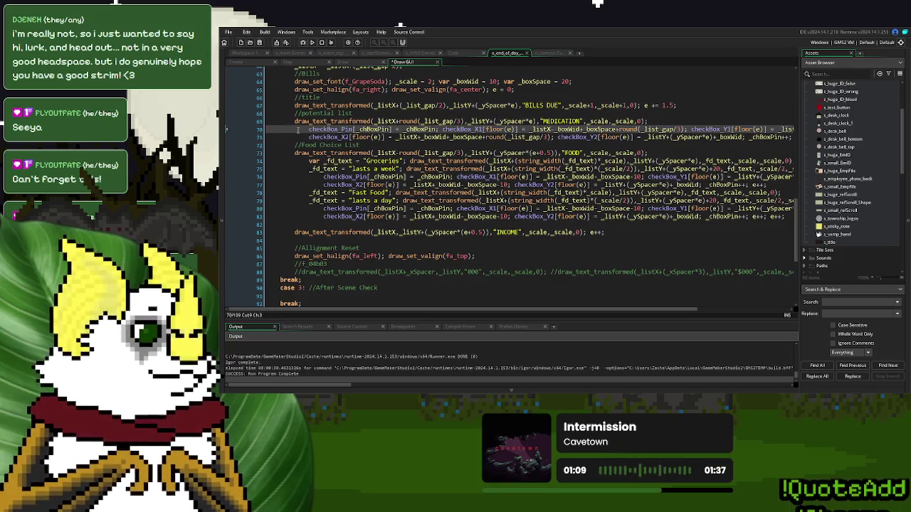
pyautogui.hotkey('shift', 'Down')
pyautogui.hotkey('ctrl', 'k')
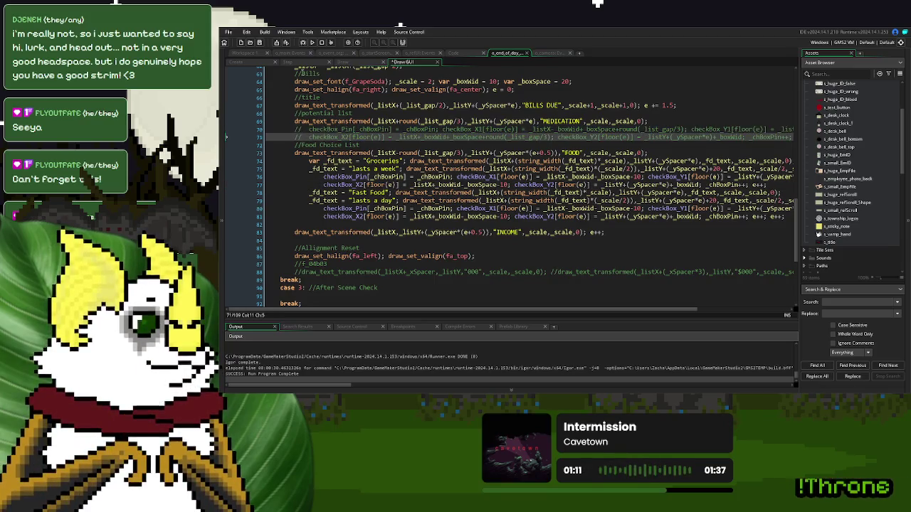
pyautogui.click(311, 42)
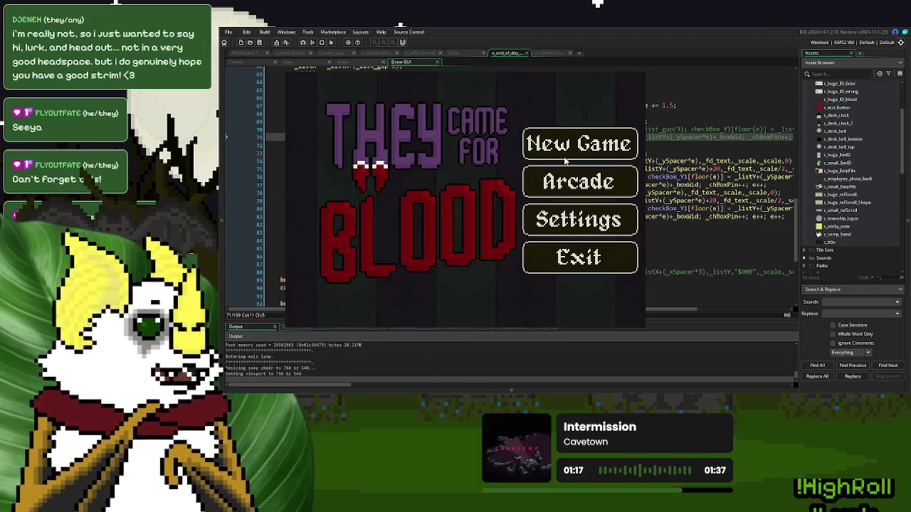
# Step: Start a new game, serve one donor, continue to End of Day, then close the game
pyautogui.click(574, 145)
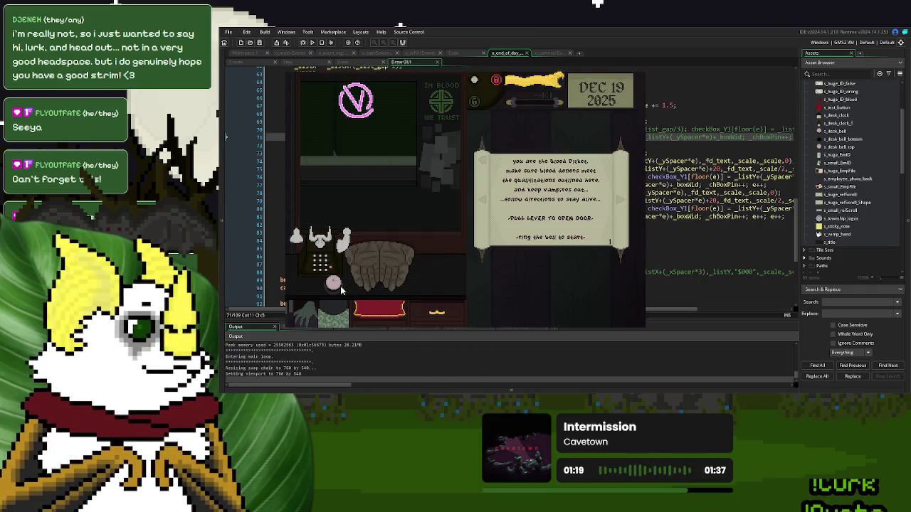
pyautogui.click(544, 84)
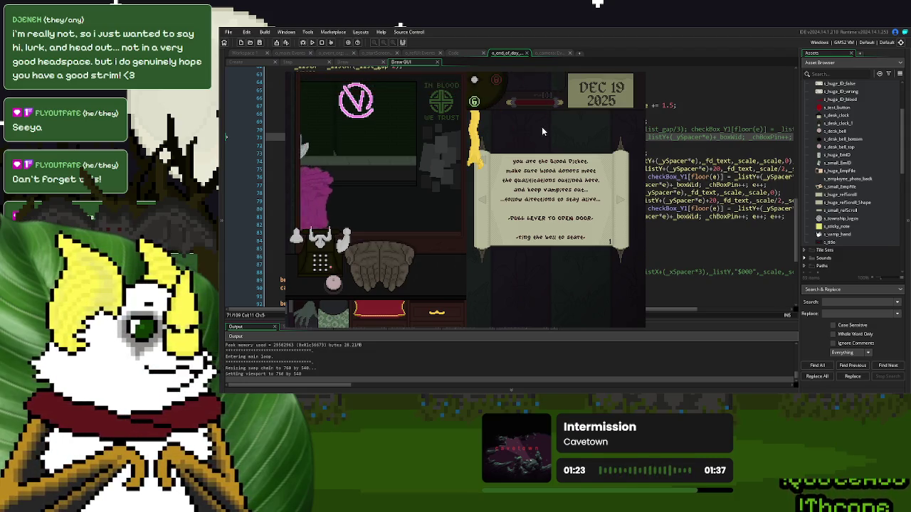
pyautogui.click(399, 226)
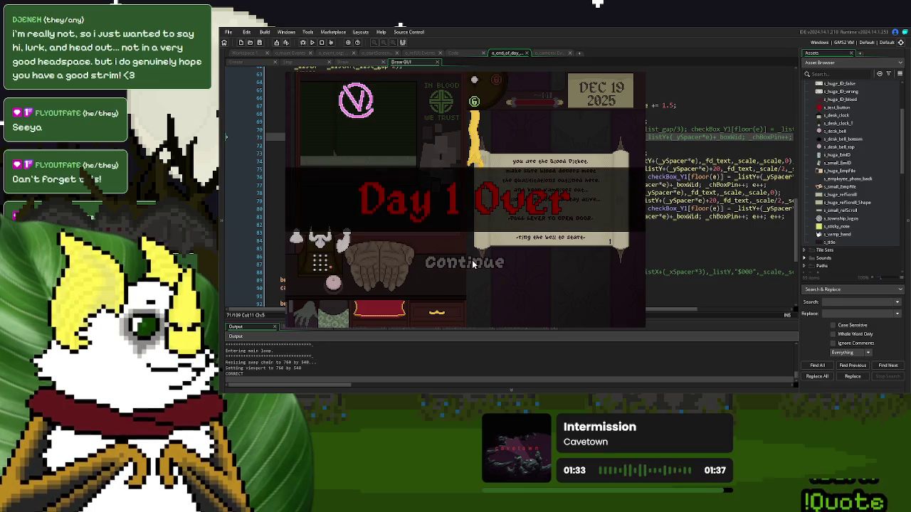
pyautogui.click(472, 260)
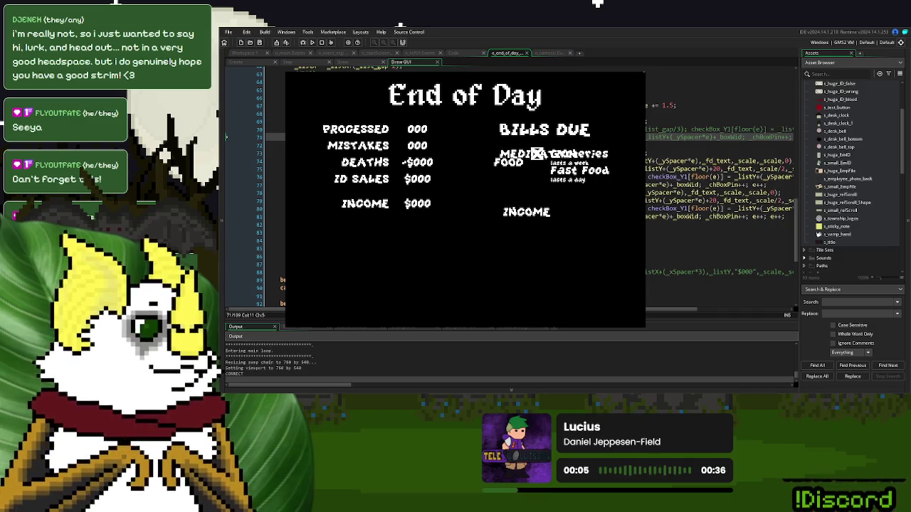
pyautogui.click(473, 161)
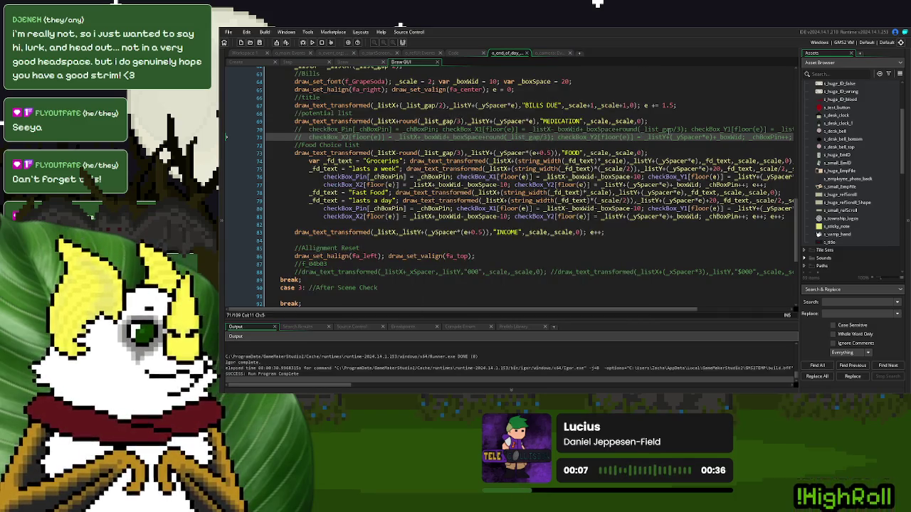
# Step: Uncomment MEDICATION lines 70–71 with Ctrl+Shift+K and highlight every use of _ySpacer
pyautogui.click(473, 161)
pyautogui.moveTo(371, 146); pyautogui.dragTo(309, 128)
pyautogui.hotkey('ctrl', 'shift', 'k')
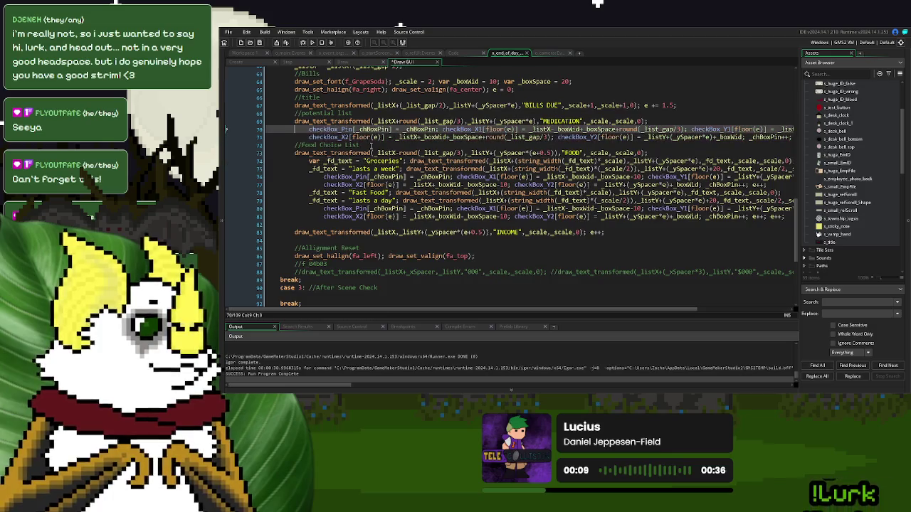
pyautogui.moveTo(498, 309); pyautogui.dragTo(569, 307)
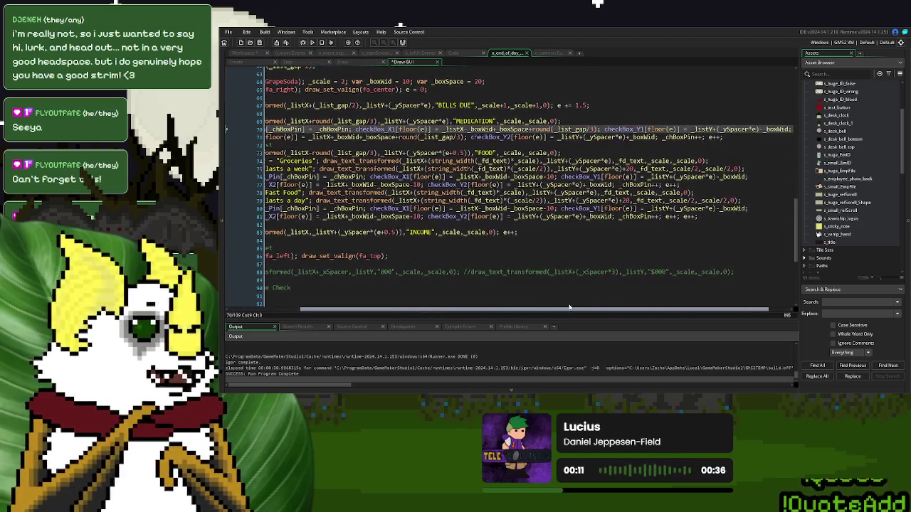
pyautogui.doubleClick(694, 208)
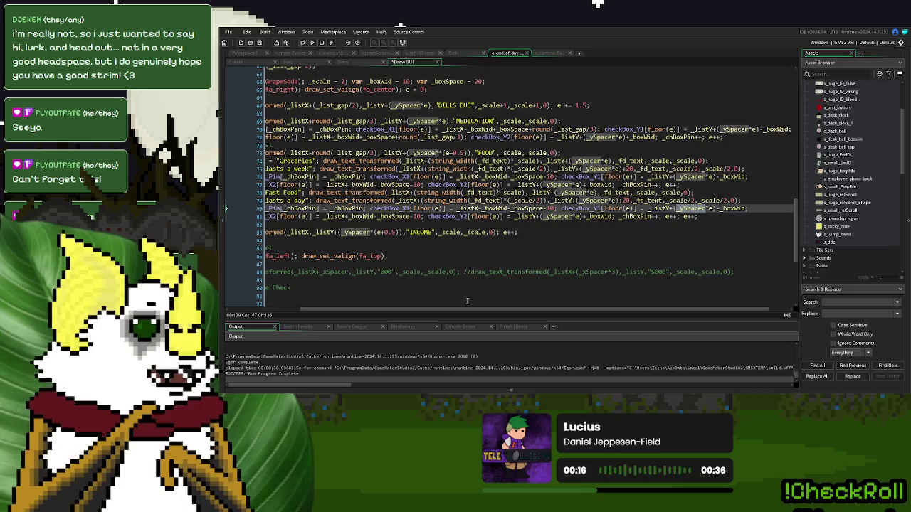
pyautogui.moveTo(465, 309)
pyautogui.mouseDown()
pyautogui.moveTo(359, 300)
pyautogui.moveTo(430, 302)
pyautogui.moveTo(389, 294)
pyautogui.mouseUp()
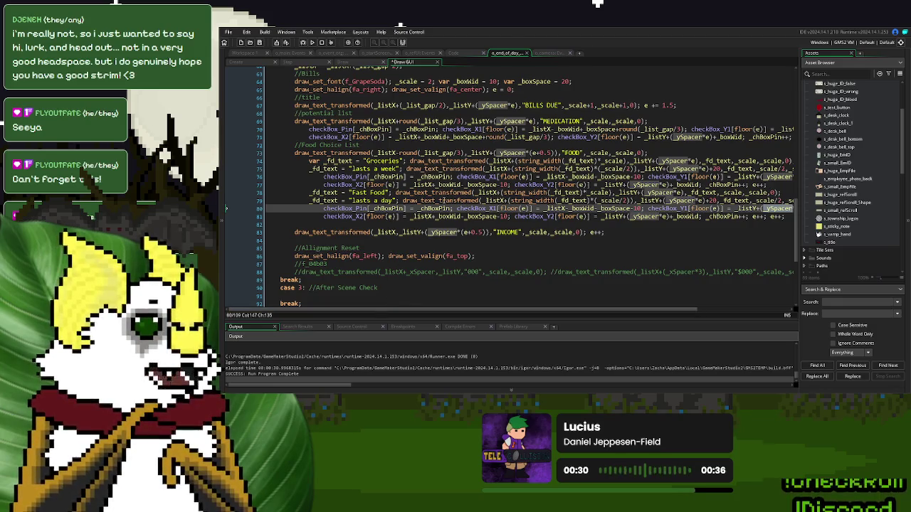
# Step: Save the Draw GUI code and bring up the Draw event's checkbox drawing loop
pyautogui.click(443, 202)
pyautogui.press('Up')
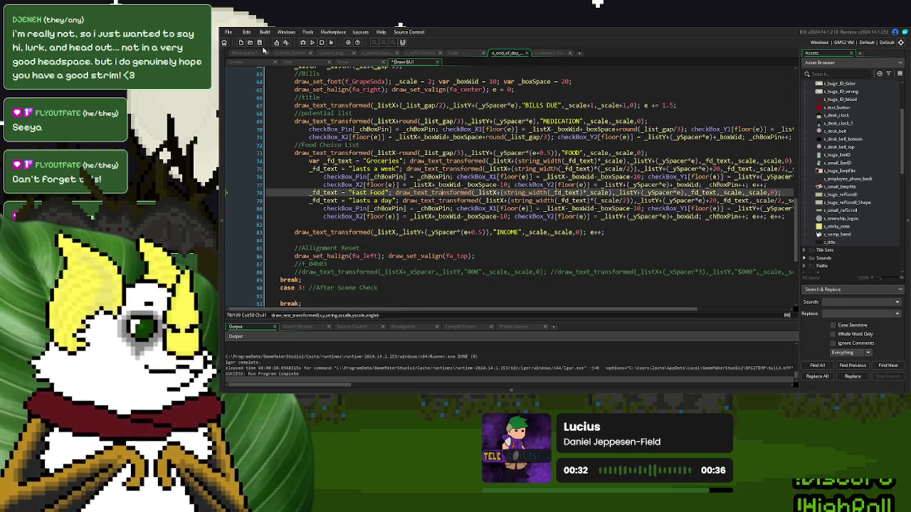
pyautogui.click(260, 43)
pyautogui.click(435, 208)
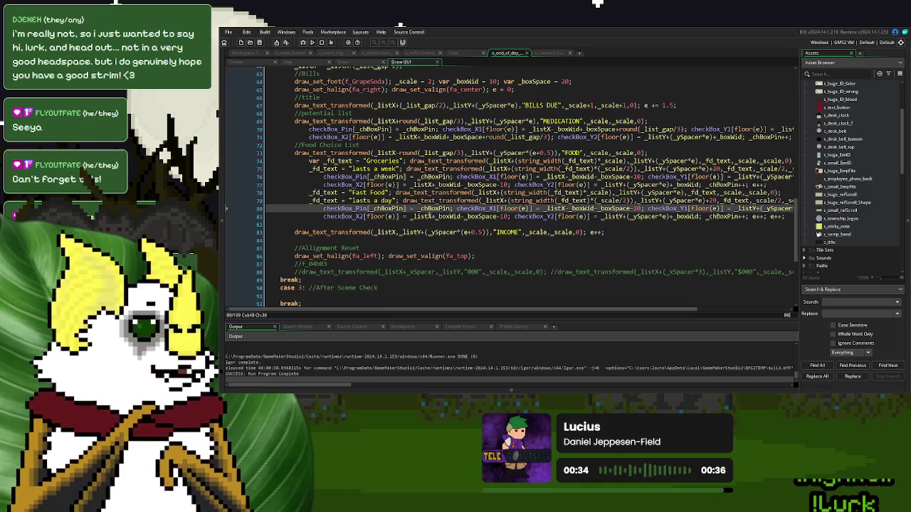
pyautogui.click(316, 65)
pyautogui.click(363, 64)
pyautogui.click(405, 197)
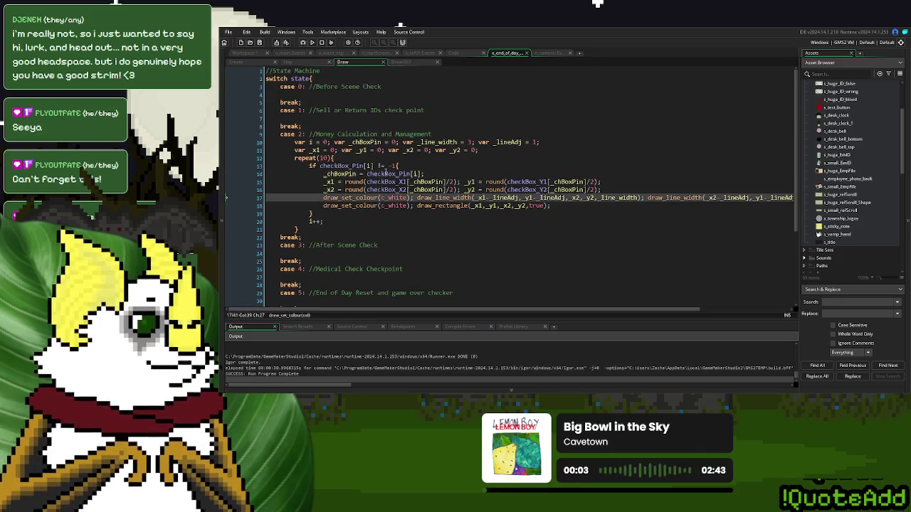
# Step: Add show_debug_message(i); to the checkbox condition on line 13 and run the game
pyautogui.click(411, 160)
pyautogui.click(410, 166)
pyautogui.write('show_debug_me')
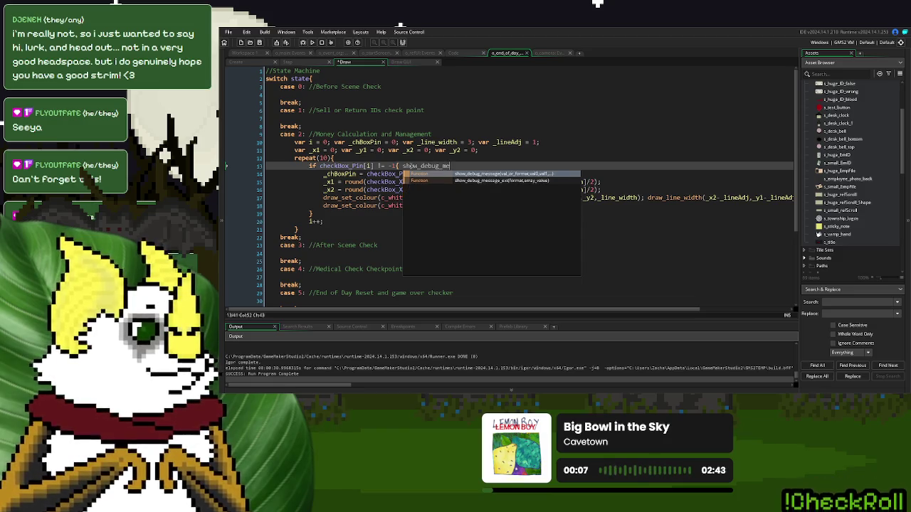
pyautogui.press('Return')
pyautogui.write('i);')
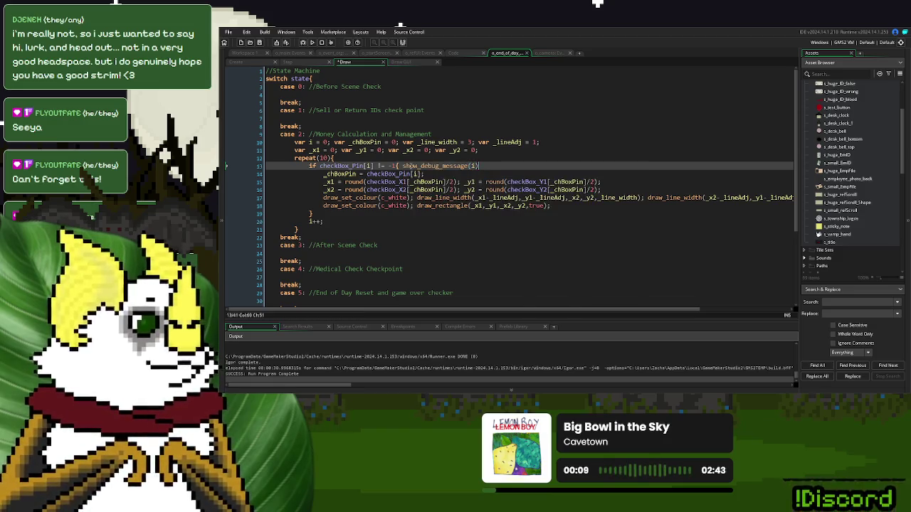
pyautogui.click(312, 43)
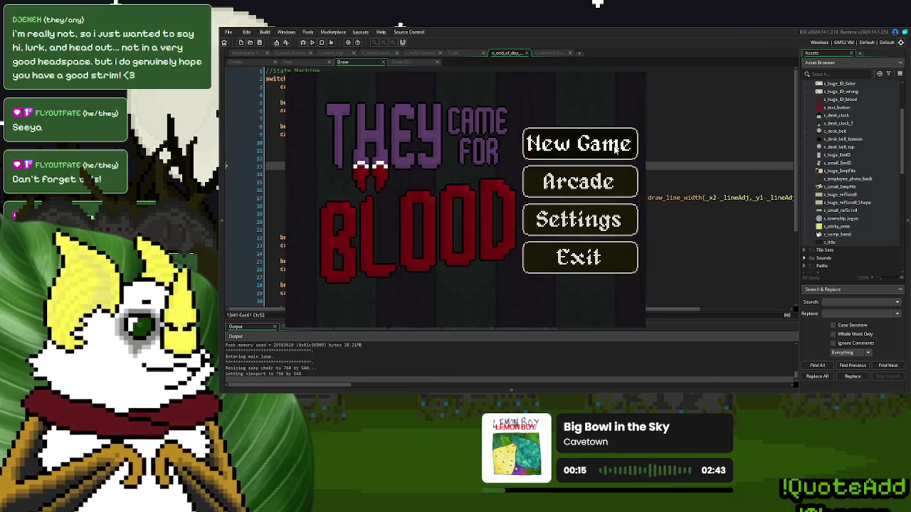
# Step: Play to the End of Day checkbox screen, quit, and select the line 13 debug call
pyautogui.click(570, 145)
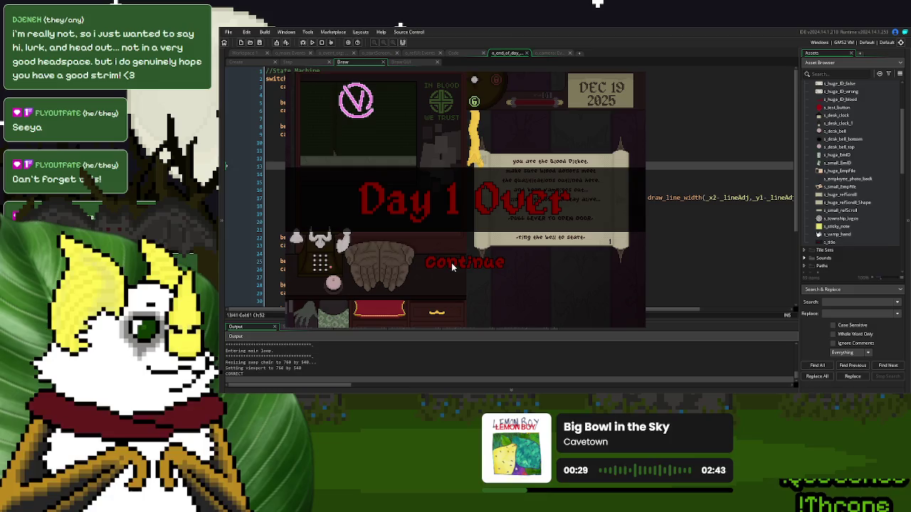
pyautogui.click(451, 264)
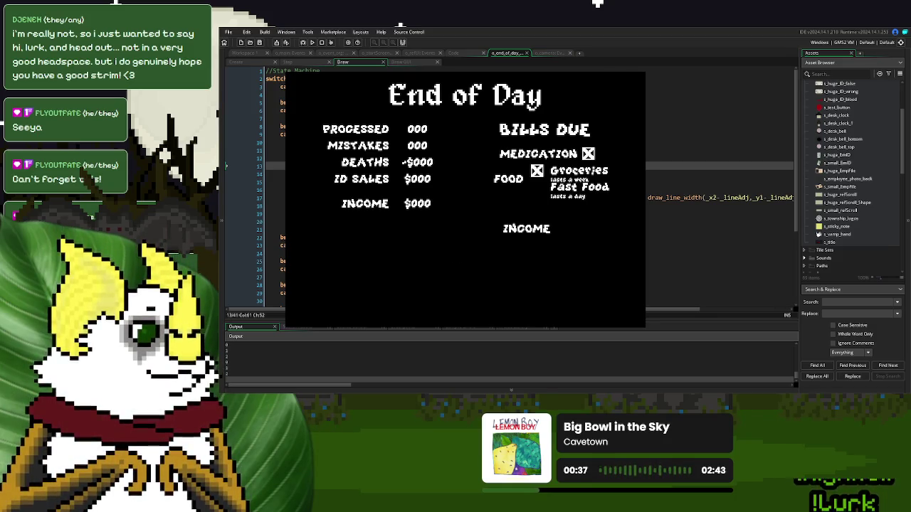
pyautogui.press('Escape')
pyautogui.hotkey('shift', 'Left')
pyautogui.hotkey('shift', 'Left')
pyautogui.hotkey('shift', 'Left')
pyautogui.hotkey('ctrl', 'c')
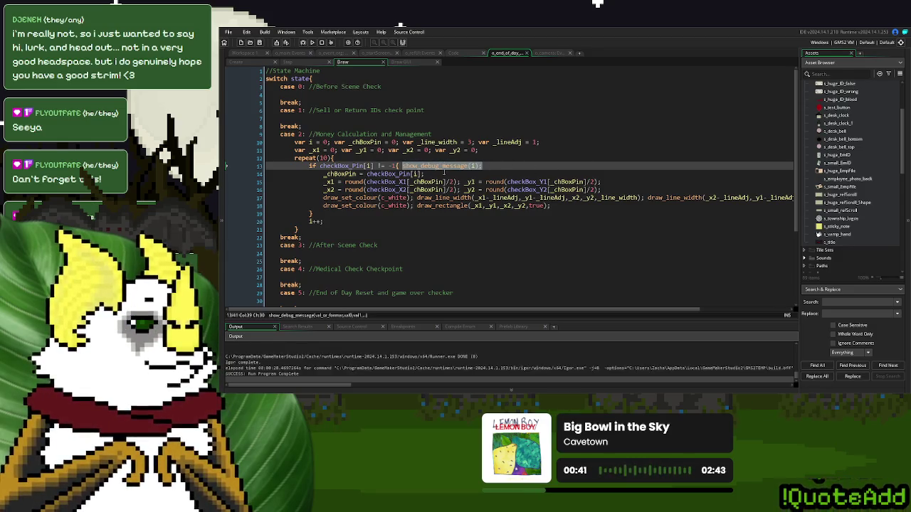
# Step: Move the debug call to the end of line 18, printing _y1 instead of i, and run
pyautogui.press('BackSpace')
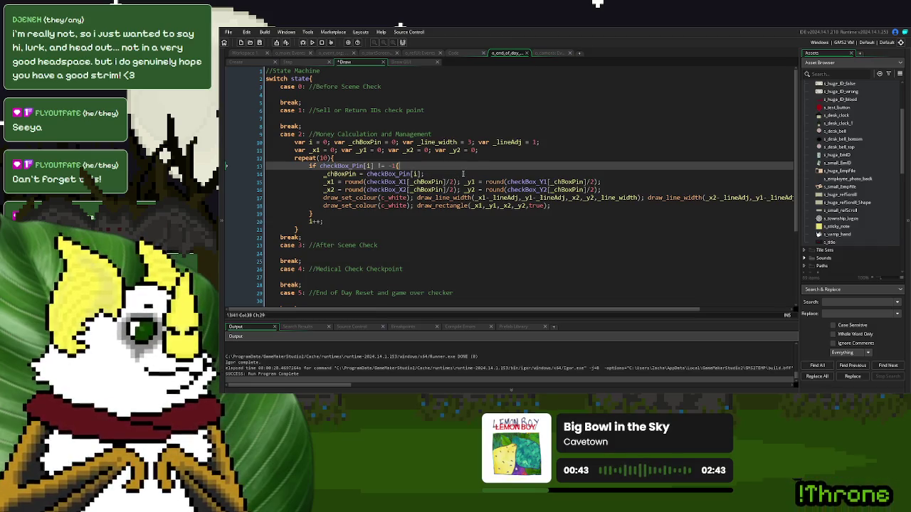
pyautogui.click(566, 210)
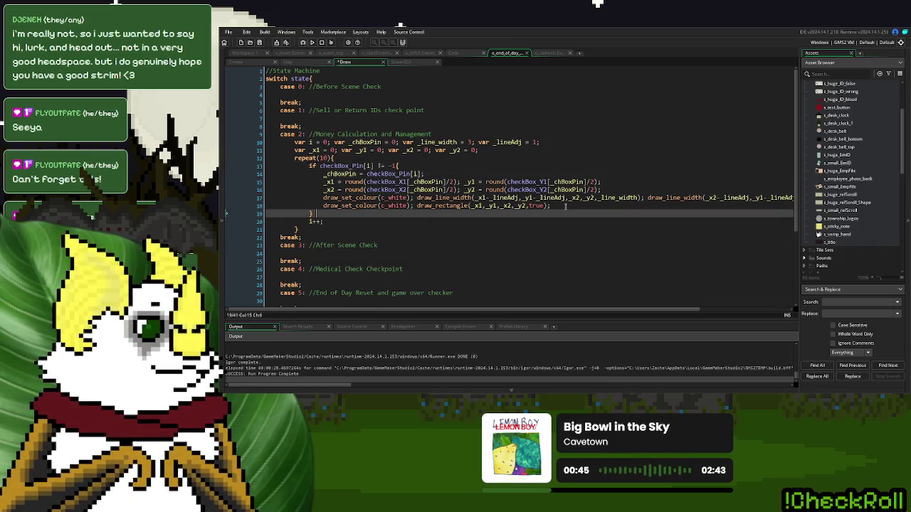
pyautogui.click(565, 205)
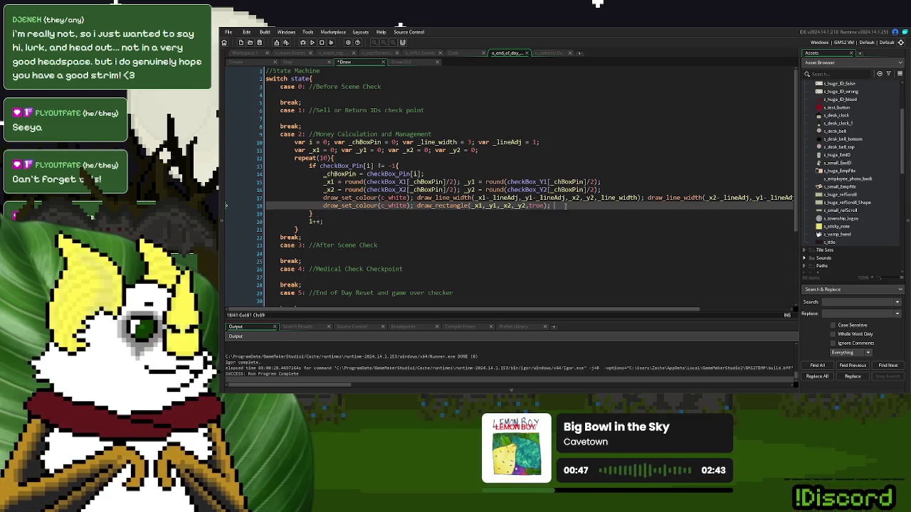
pyautogui.hotkey('ctrl', 'v')
pyautogui.press('Left')
pyautogui.press('Left')
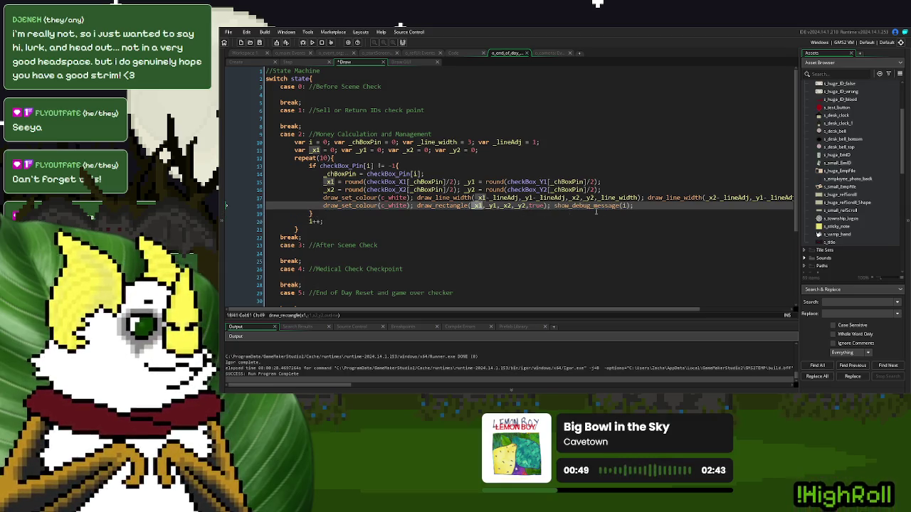
pyautogui.click(497, 205)
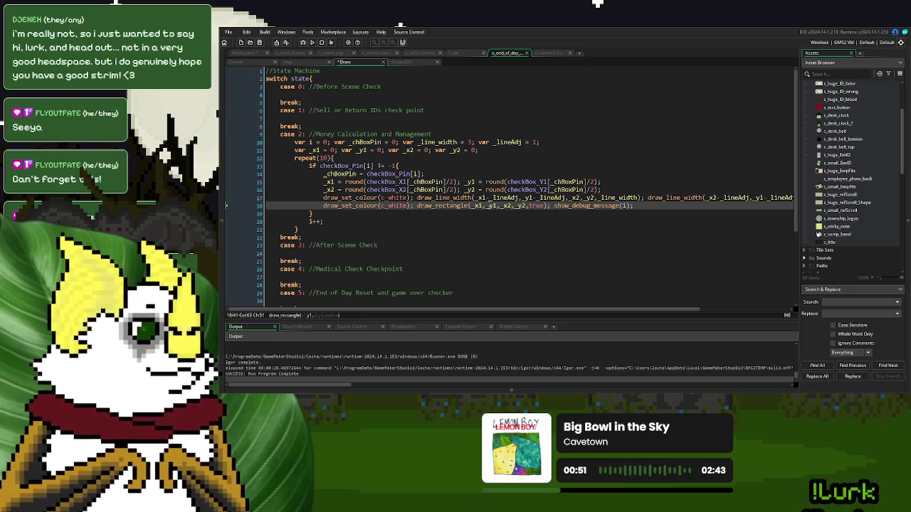
pyautogui.doubleClick(621, 206)
pyautogui.write('_y1')
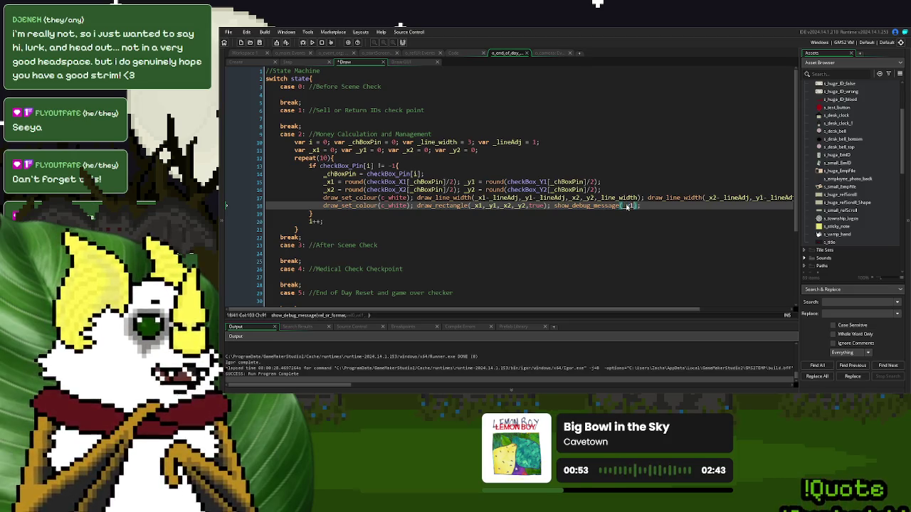
pyautogui.click(311, 43)
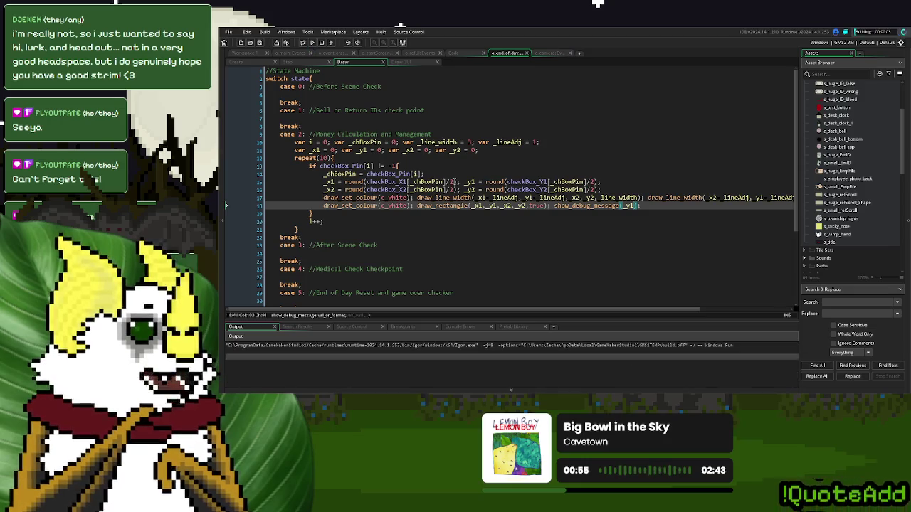
pyautogui.click(644, 206)
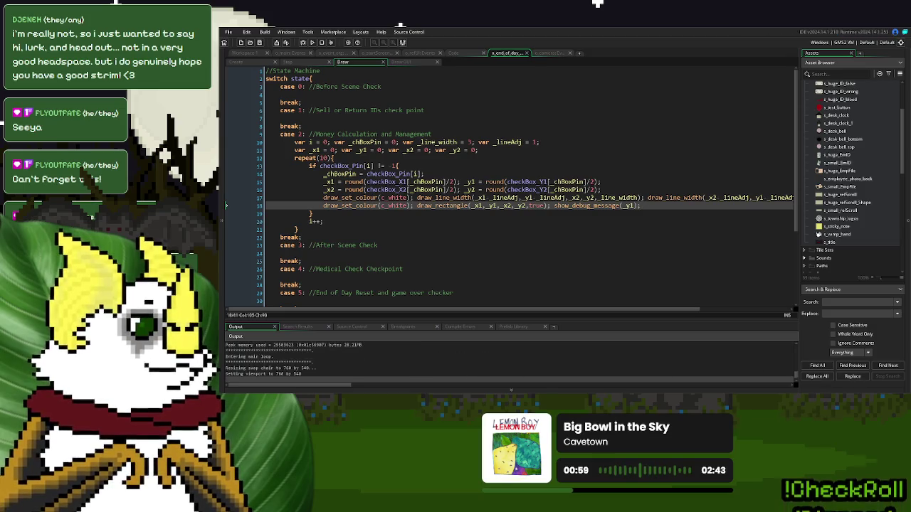
# Step: Start a new game, call and dismiss a donor, continue to End of Day, then close
pyautogui.click(594, 154)
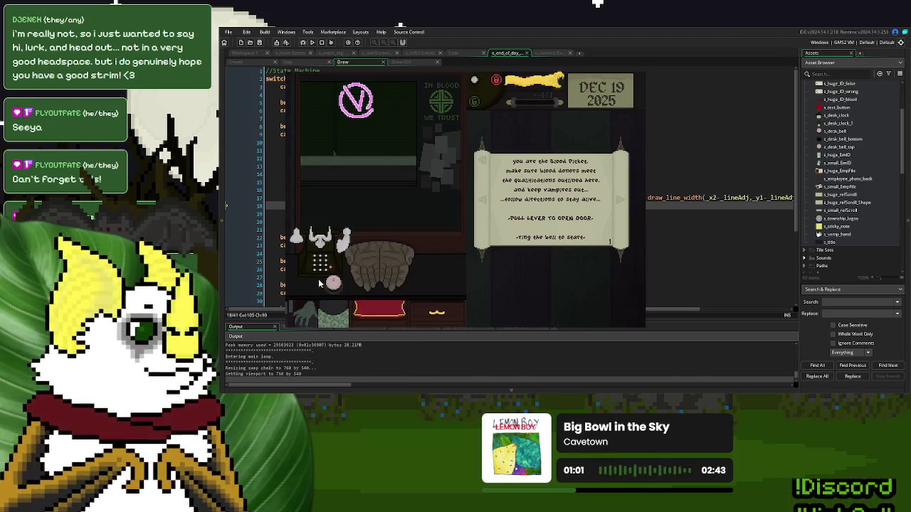
pyautogui.click(537, 84)
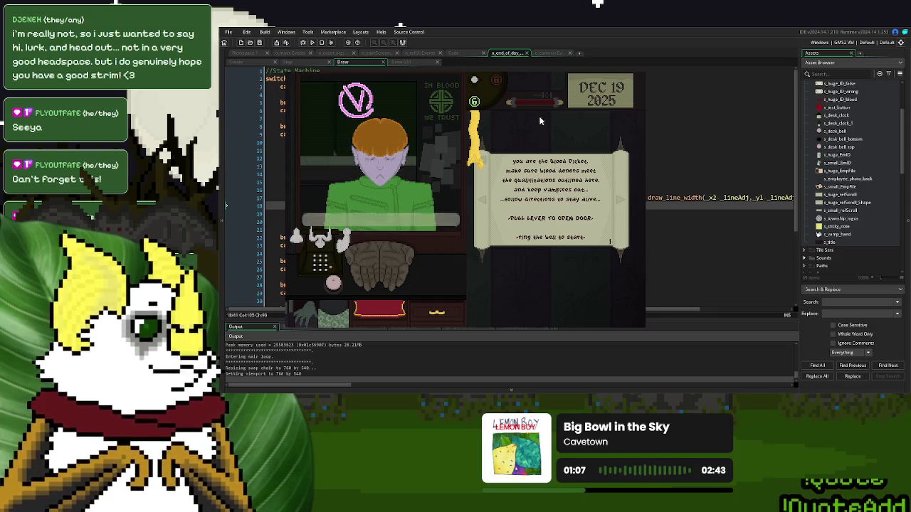
pyautogui.click(400, 230)
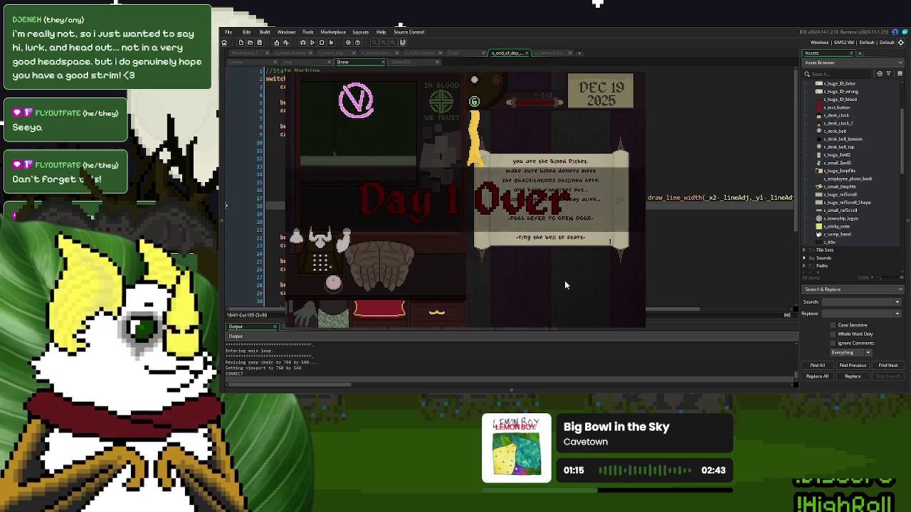
pyautogui.click(486, 264)
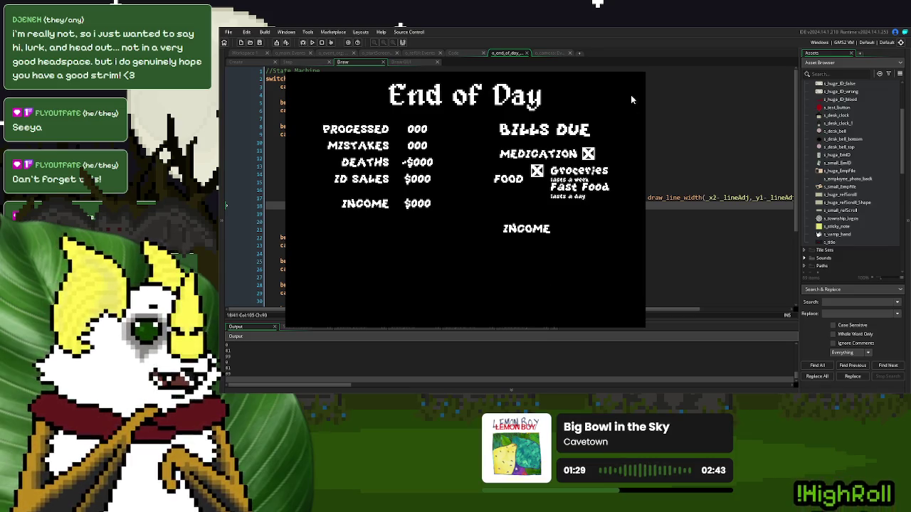
pyautogui.click(636, 74)
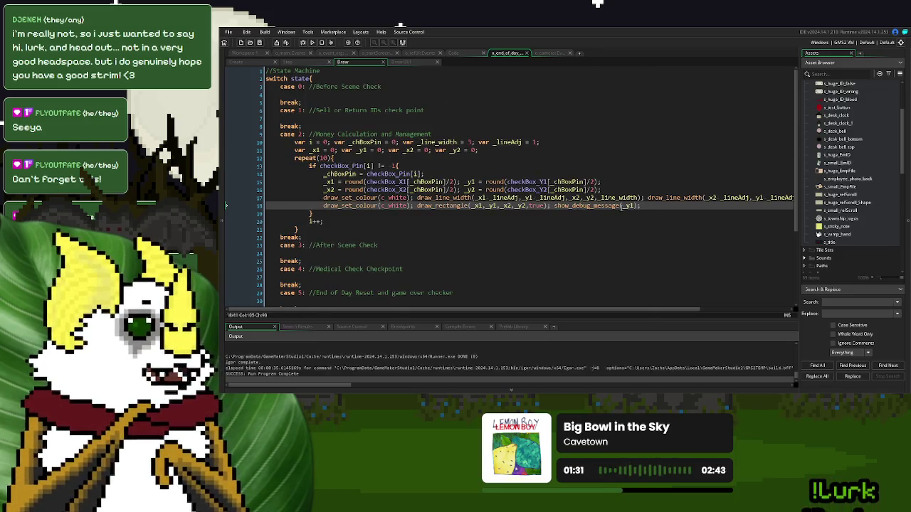
# Step: Delete the show_debug_message(_y1) call from line 18 and return to the Draw GUI code
pyautogui.moveTo(641, 206); pyautogui.dragTo(551, 209)
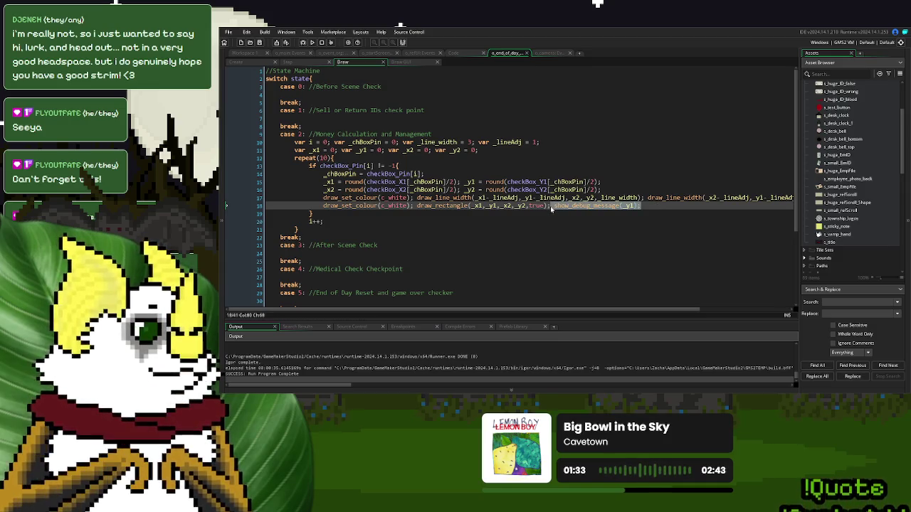
pyautogui.press('Delete')
pyautogui.click(403, 63)
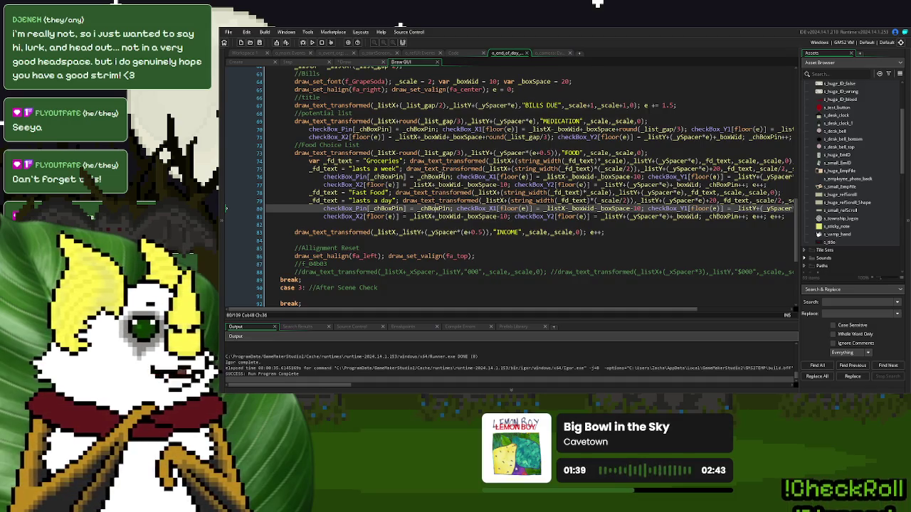
# Step: Replace floor(e) with _chBoxPin in line 70's checkBox_X1 and checkBox_Y1 indexes
pyautogui.click(391, 129)
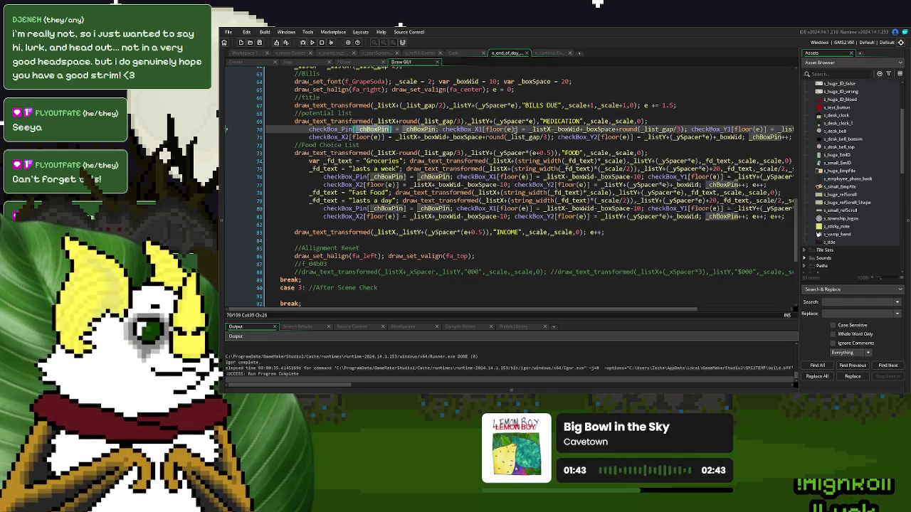
pyautogui.moveTo(512, 130); pyautogui.dragTo(486, 129)
pyautogui.write('_chBoxPin')
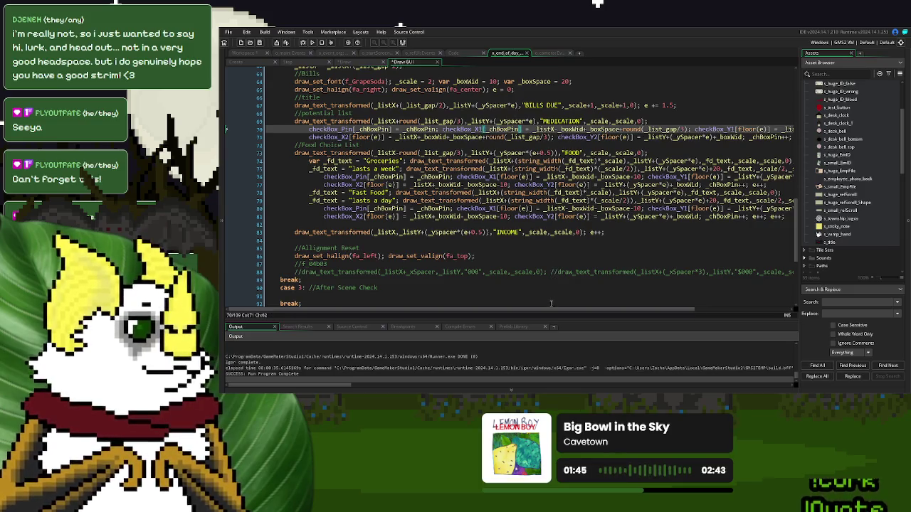
pyautogui.moveTo(552, 310); pyautogui.dragTo(616, 310)
pyautogui.moveTo(688, 130); pyautogui.dragTo(656, 129)
pyautogui.write('_chBoxPin')
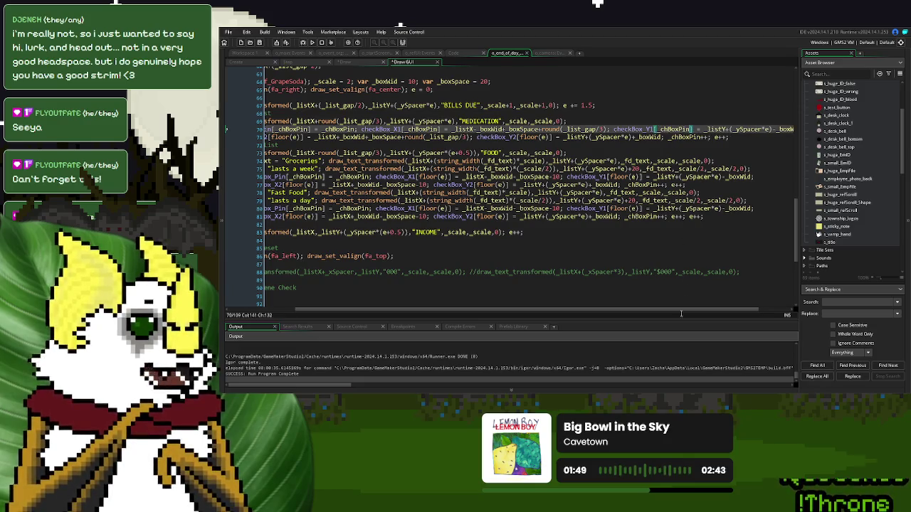
pyautogui.moveTo(681, 309); pyautogui.dragTo(613, 309)
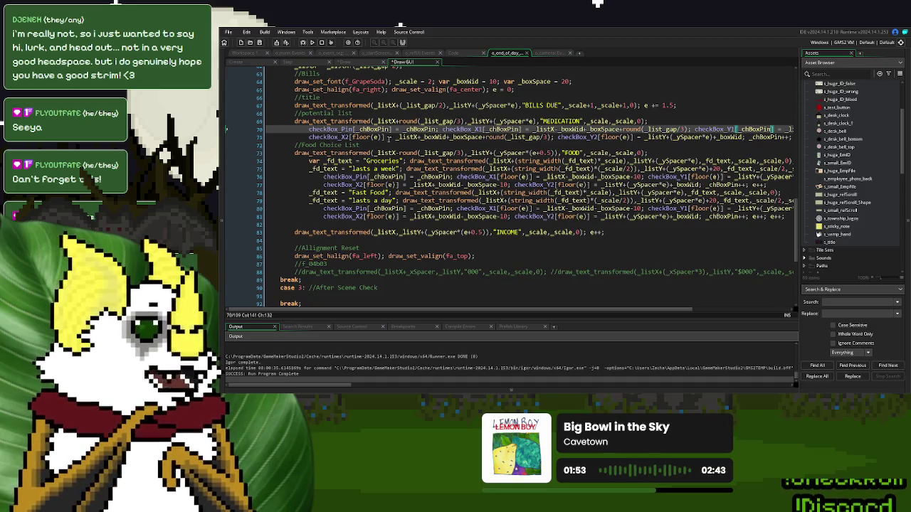
pyautogui.click(390, 138)
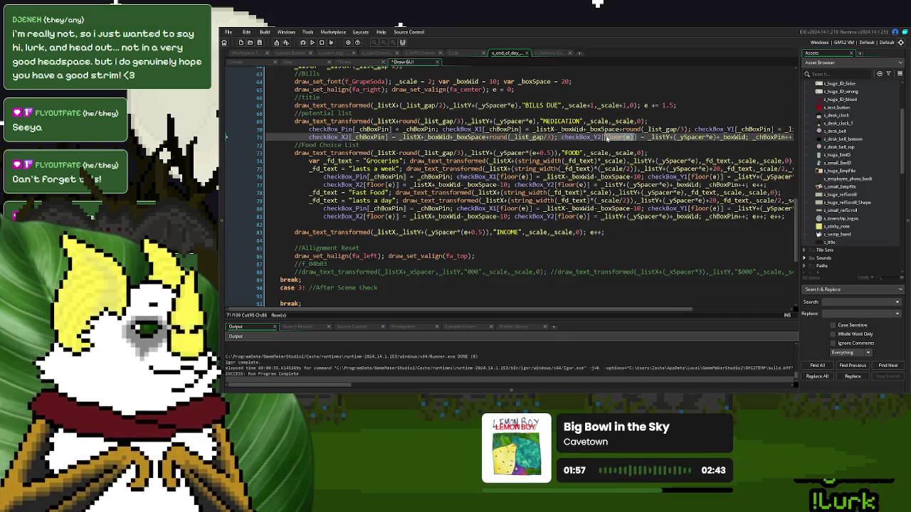
pyautogui.click(646, 137)
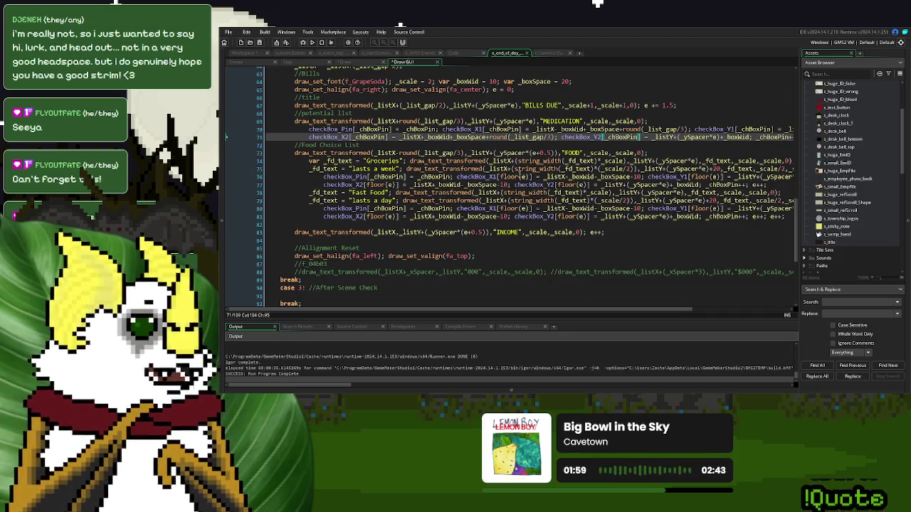
# Step: Replace floor(e) with _chBoxPin in the checkbox indexes on lines 76 and 77
pyautogui.moveTo(530, 176); pyautogui.dragTo(502, 176)
pyautogui.write('_chBoxPin')
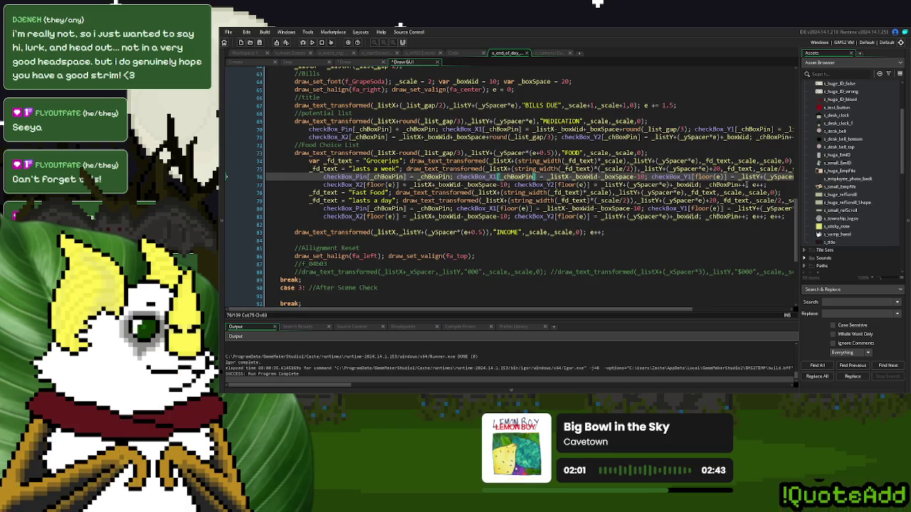
pyautogui.moveTo(727, 176); pyautogui.dragTo(694, 176)
pyautogui.write('_chBoxPin')
pyautogui.moveTo(588, 185); pyautogui.dragTo(563, 185)
pyautogui.write('_chBoxPin')
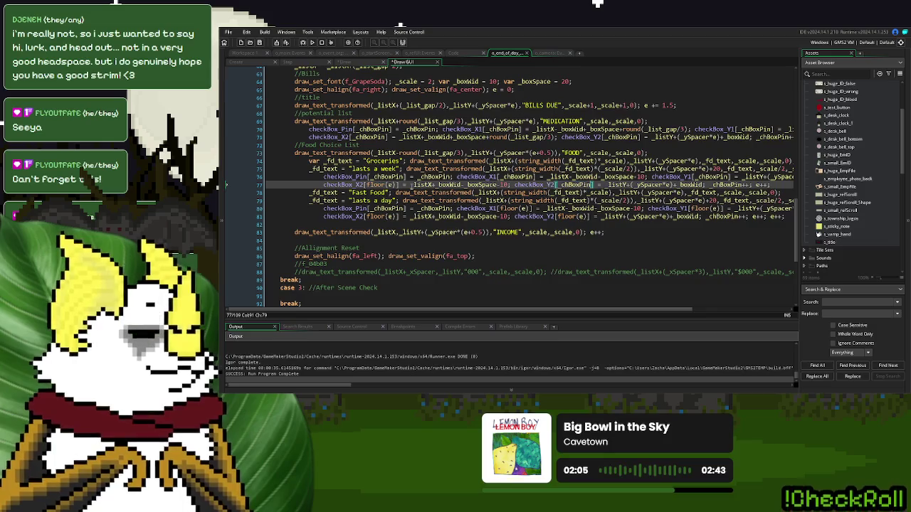
pyautogui.moveTo(397, 185); pyautogui.dragTo(365, 186)
pyautogui.write('_chBoxPin')
# Step: Swap floor(e) for _chBoxPin on lines 81 and 80, then save and run the game
pyautogui.moveTo(397, 217); pyautogui.dragTo(368, 219)
pyautogui.write('_chBoxPin')
pyautogui.moveTo(530, 208); pyautogui.dragTo(501, 208)
pyautogui.write('_chBoxPin')
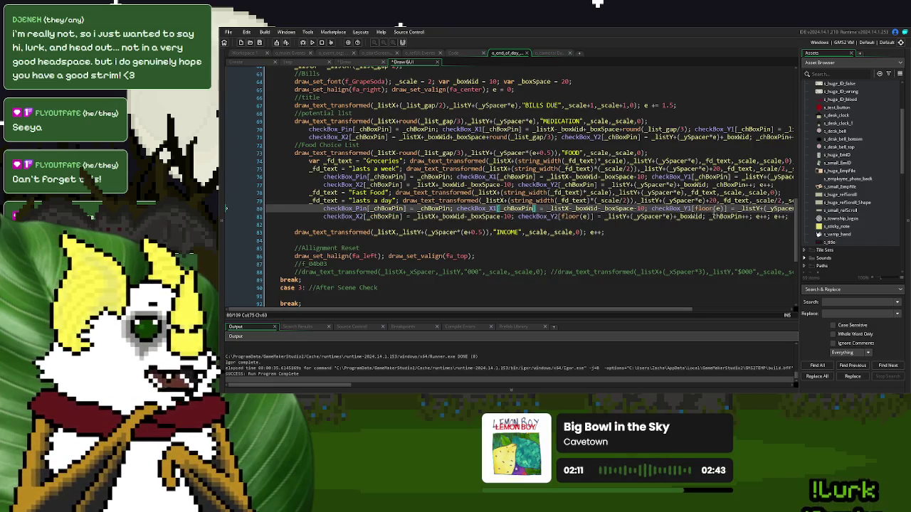
pyautogui.moveTo(727, 208); pyautogui.dragTo(698, 208)
pyautogui.write('_chBoxPin')
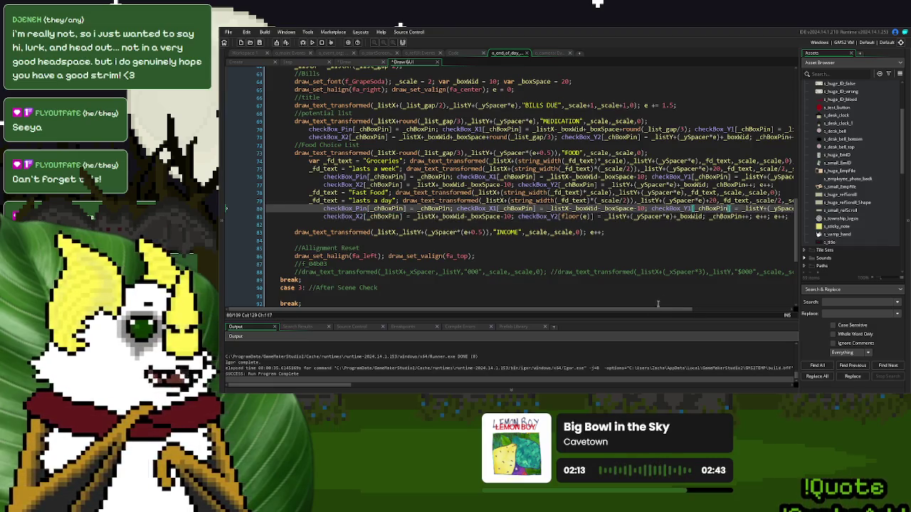
pyautogui.click(501, 215)
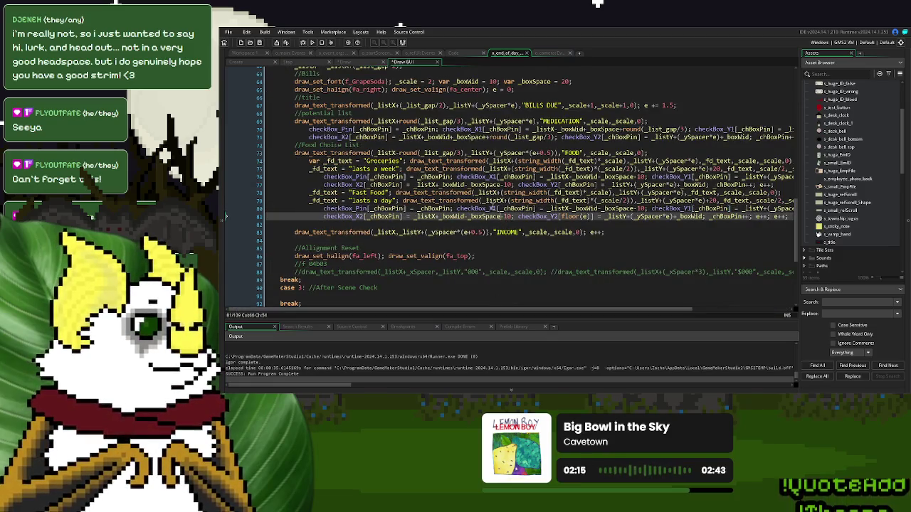
pyautogui.click(313, 42)
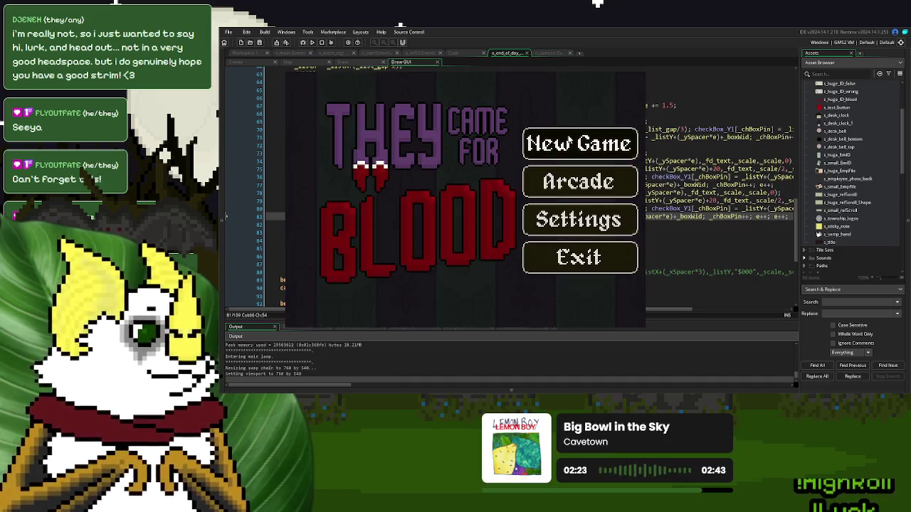
# Step: Start a new game and play Day 1 through to the End of Day bills screen
pyautogui.click(548, 142)
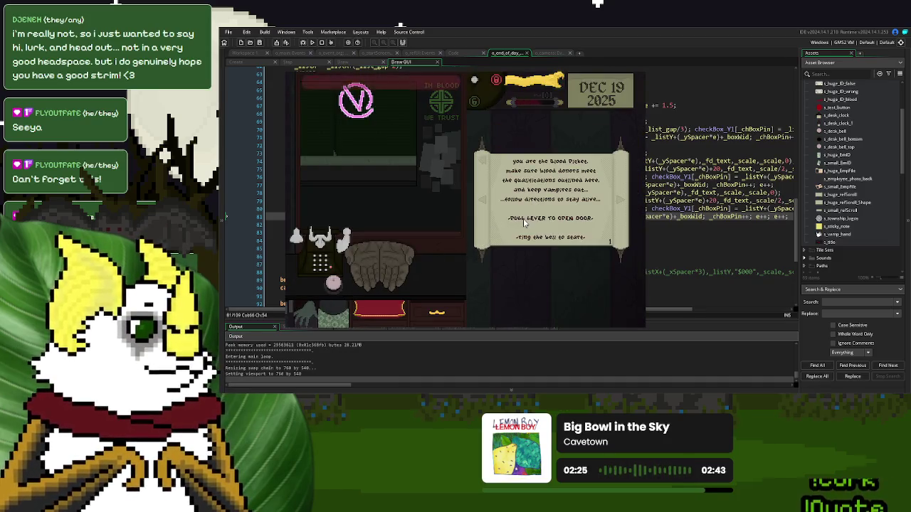
pyautogui.click(411, 283)
pyautogui.click(537, 79)
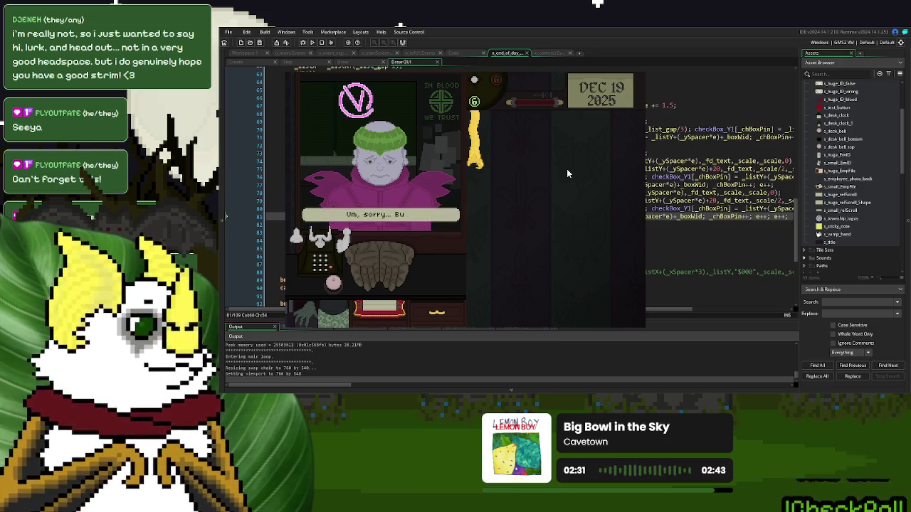
pyautogui.click(413, 238)
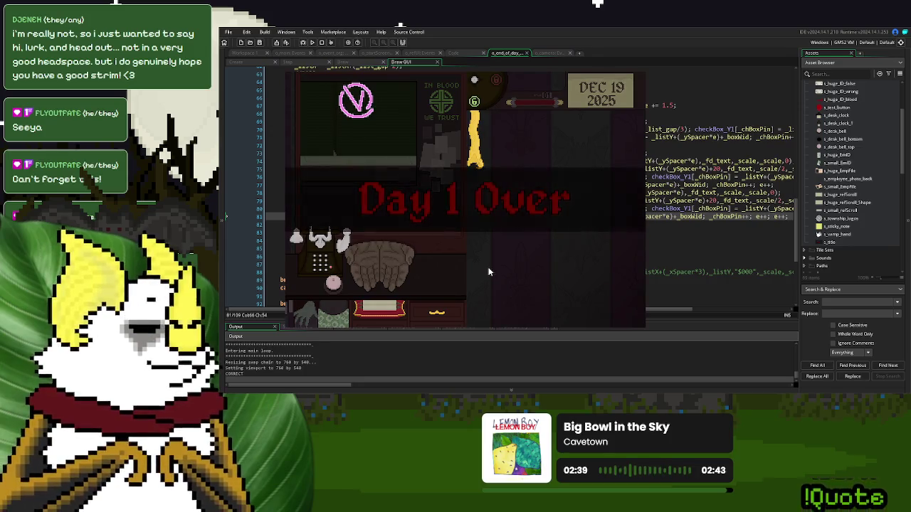
pyautogui.click(476, 266)
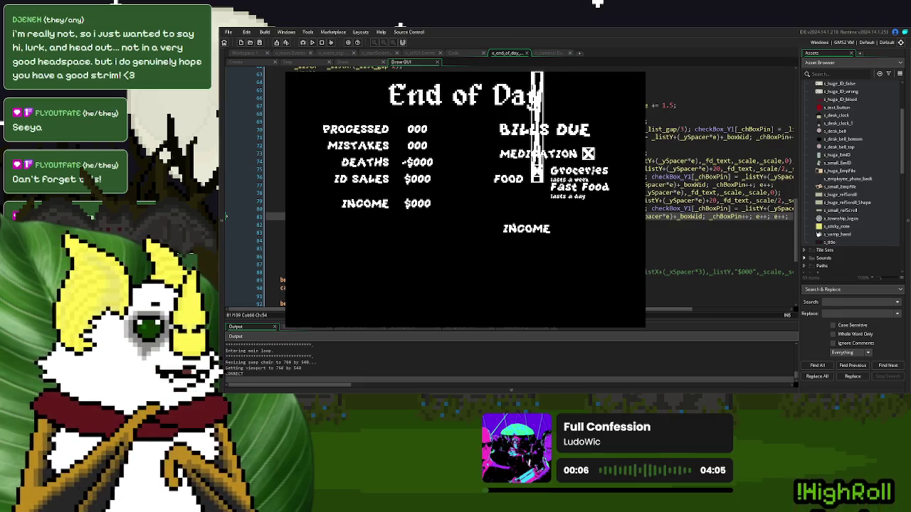
# Step: Close the game window, returning to the Draw GUI code around lines 75–80
pyautogui.click(783, 168)
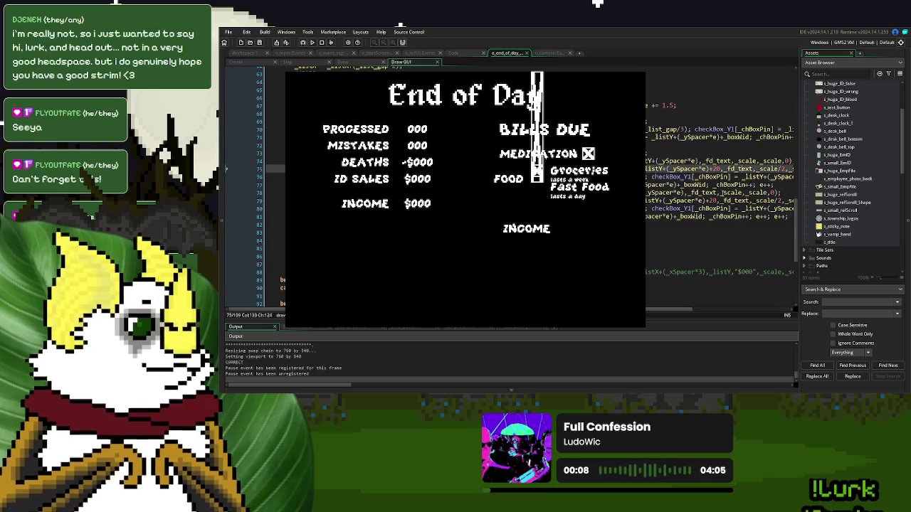
pyautogui.click(698, 209)
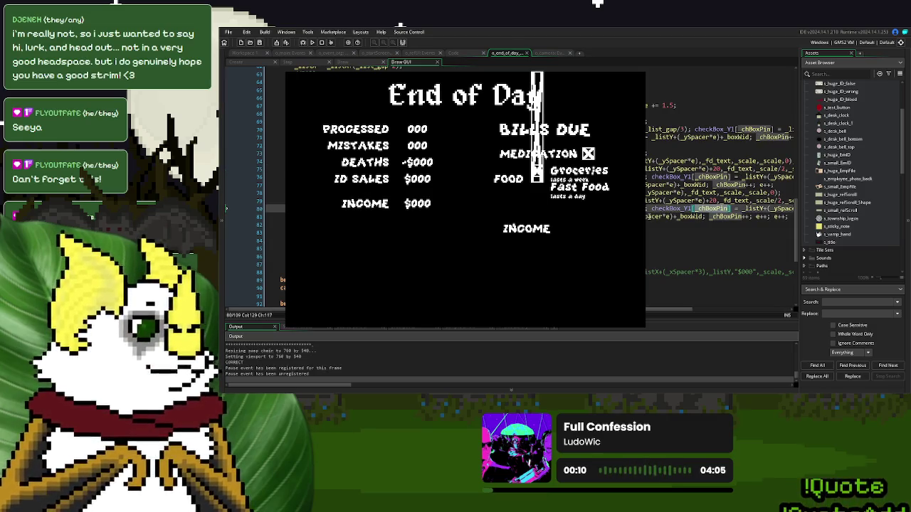
pyautogui.click(635, 73)
pyautogui.click(713, 201)
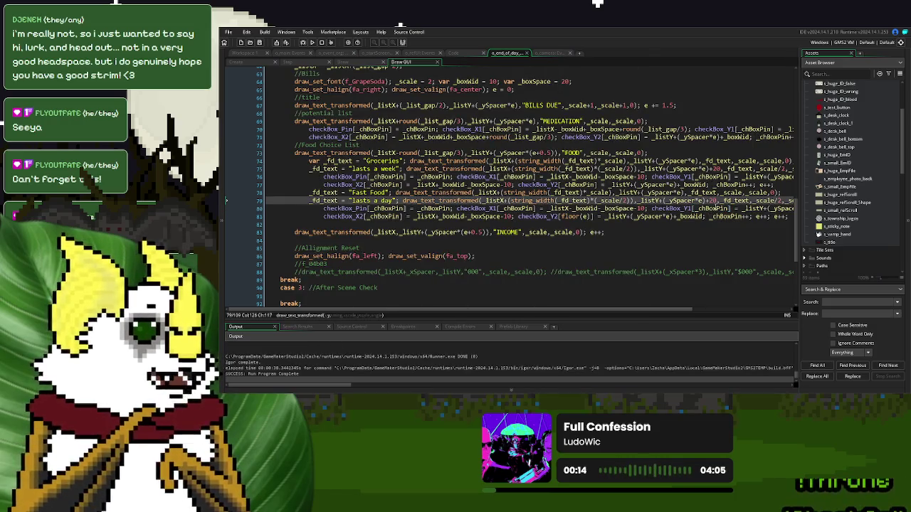
# Step: Replace floor(e) with _chBoxPin in line 81's checkBox_Y2 index and relaunch the game
pyautogui.press('Down')
pyautogui.moveTo(589, 217); pyautogui.dragTo(562, 218)
pyautogui.write('_chBoxPin')
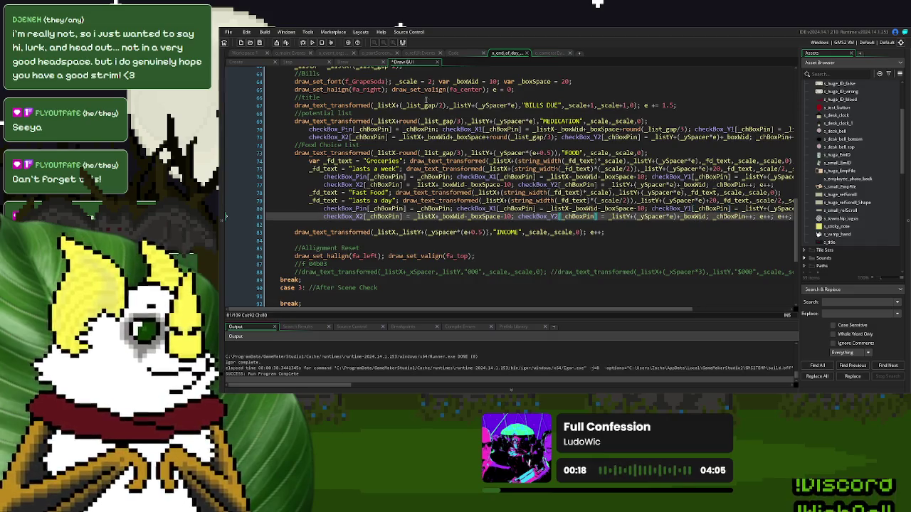
pyautogui.click(313, 45)
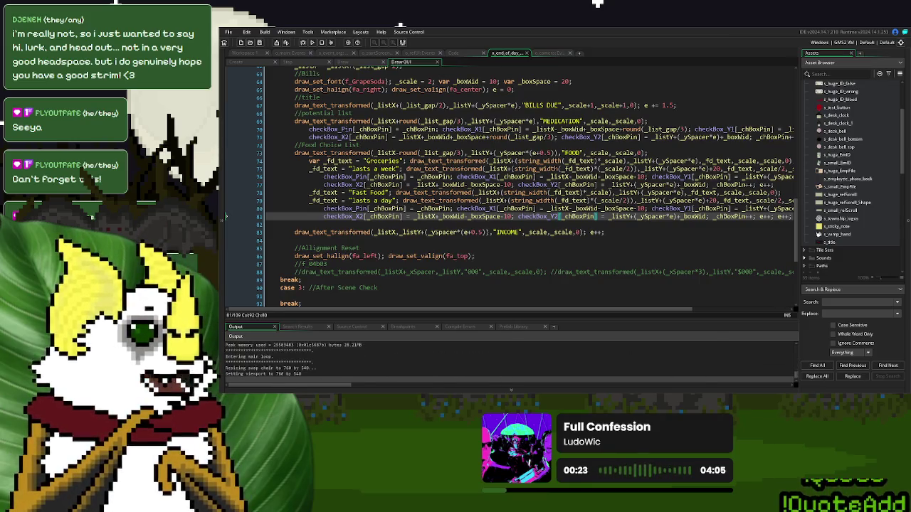
pyautogui.click(324, 289)
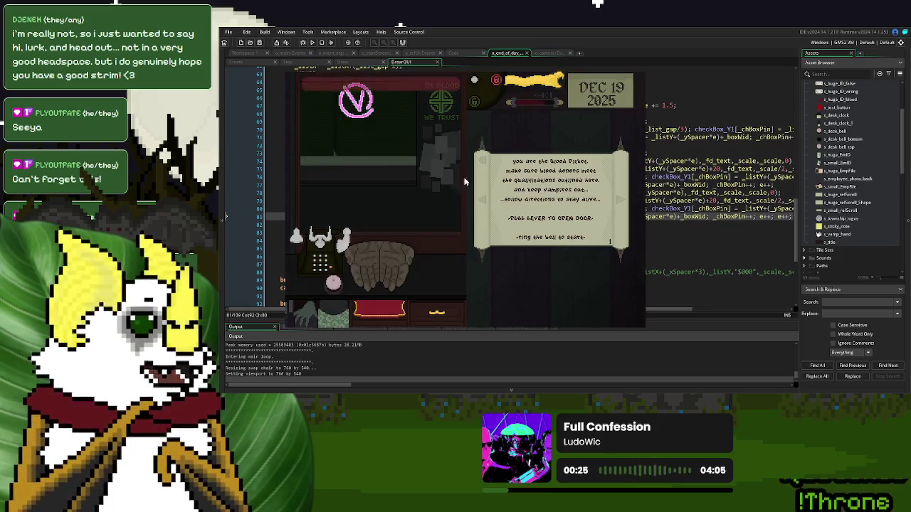
# Step: Play Day 1 to End of Day, confirm checkboxes beside Medication, Groceries and Fast Food, then quit
pyautogui.click(597, 213)
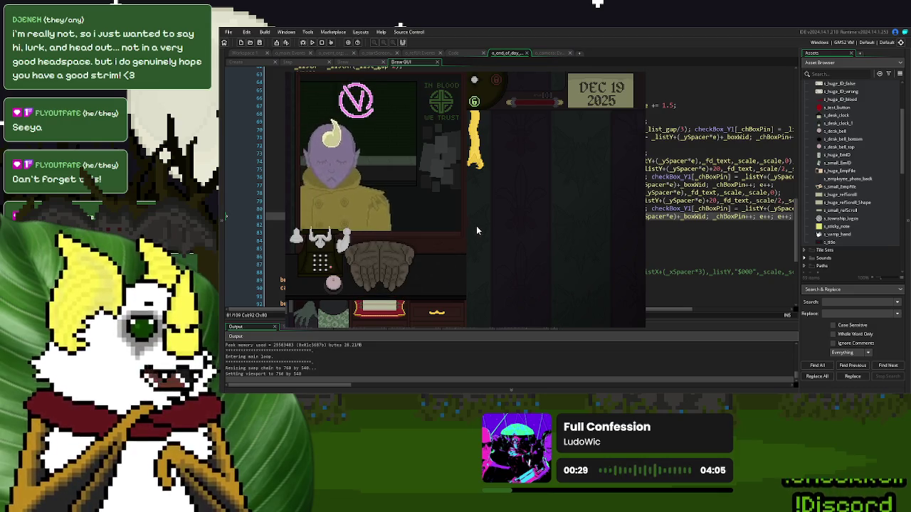
pyautogui.click(335, 285)
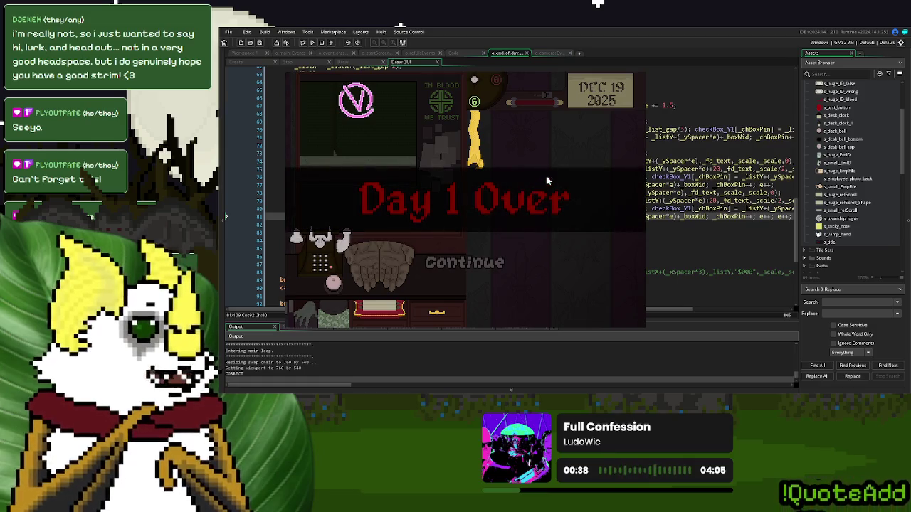
pyautogui.click(481, 267)
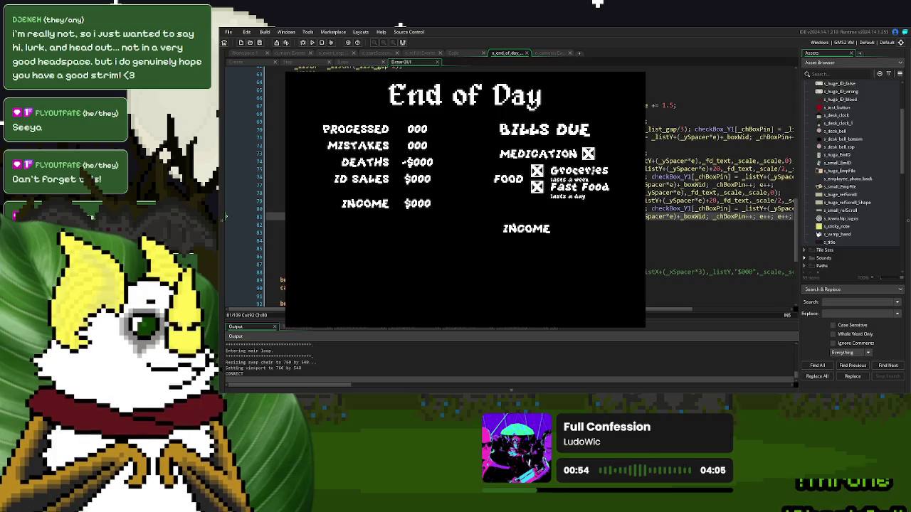
pyautogui.hotkey('alt', 'F4')
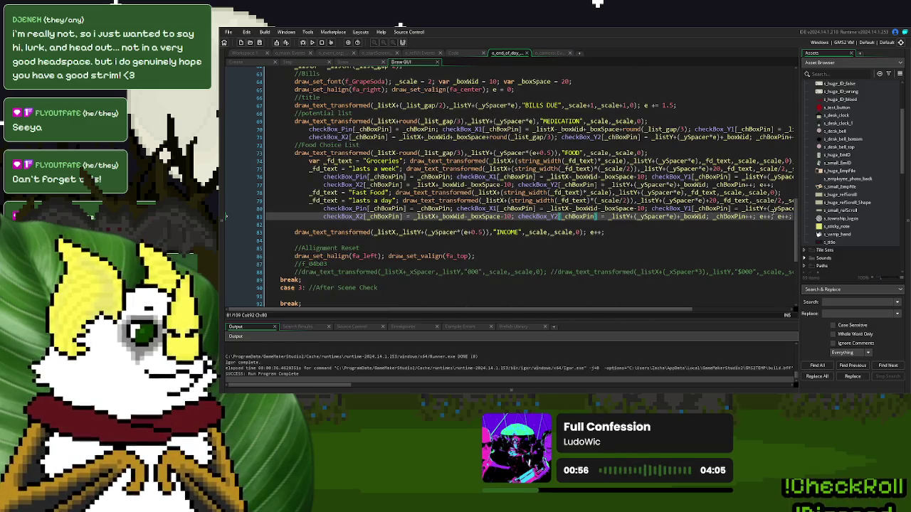
# Step: Delete the trailing e++ on line 81, then rerun the game to End of Day and close it
pyautogui.press('End')
pyautogui.press('BackSpace')
pyautogui.press('F5')
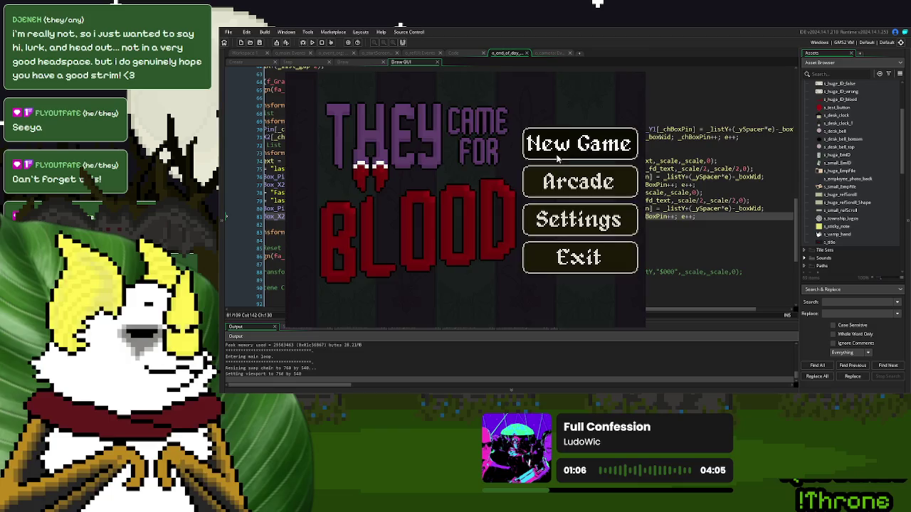
pyautogui.click(578, 143)
pyautogui.click(332, 284)
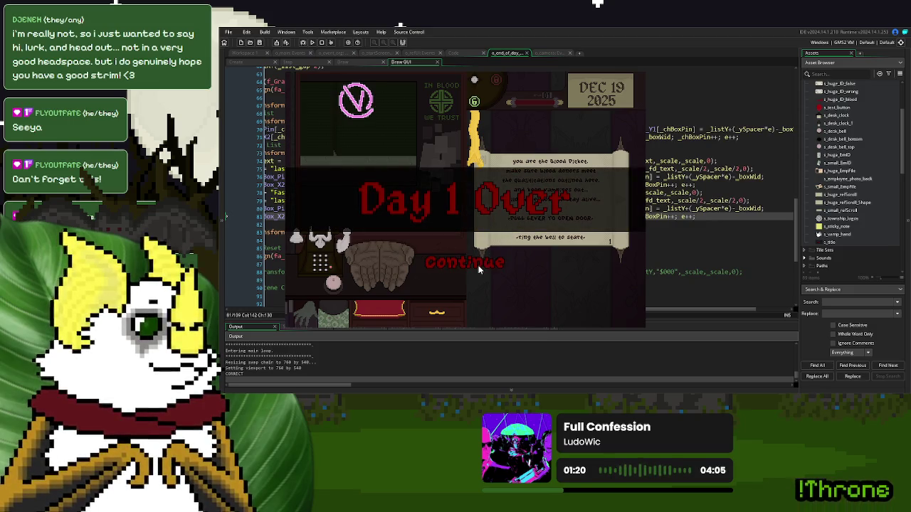
pyautogui.click(479, 269)
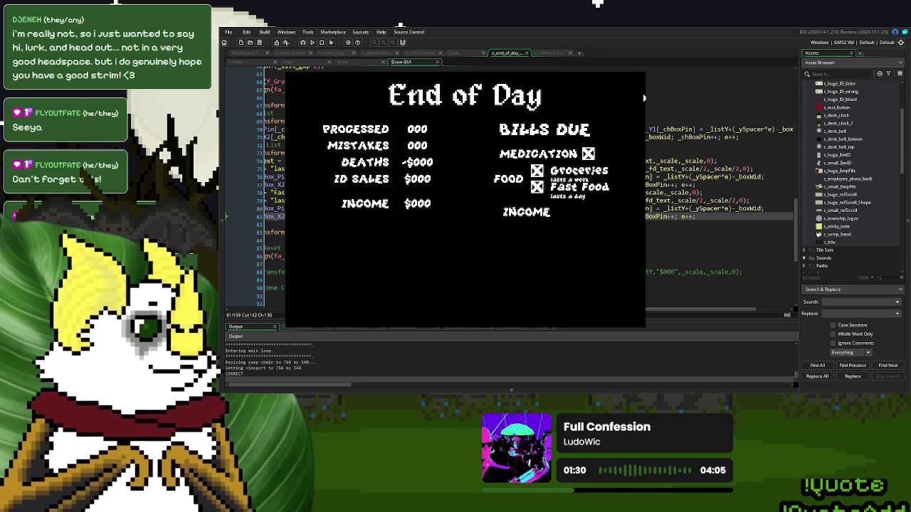
pyautogui.click(643, 73)
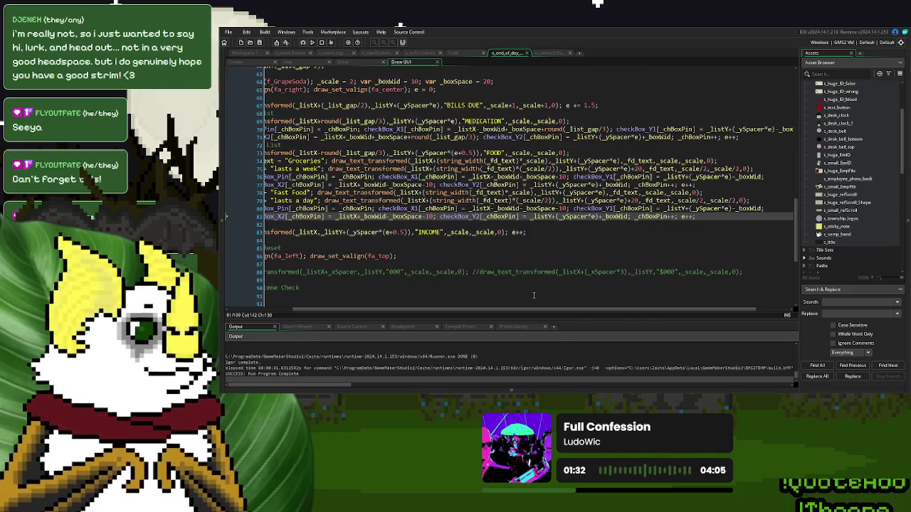
# Step: Put Fast Food in place of Groceries on line 74, keeping Groceries in a temporary note
pyautogui.moveTo(533, 311); pyautogui.dragTo(463, 311)
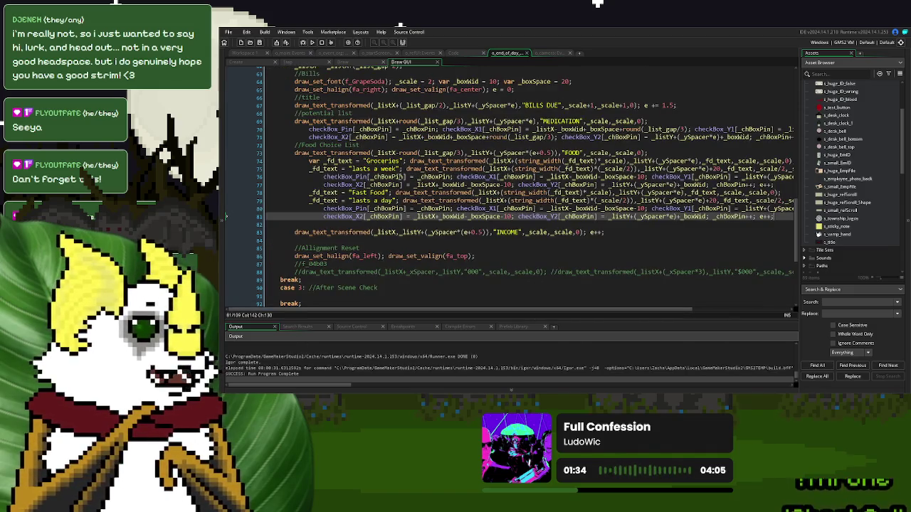
pyautogui.click(391, 161)
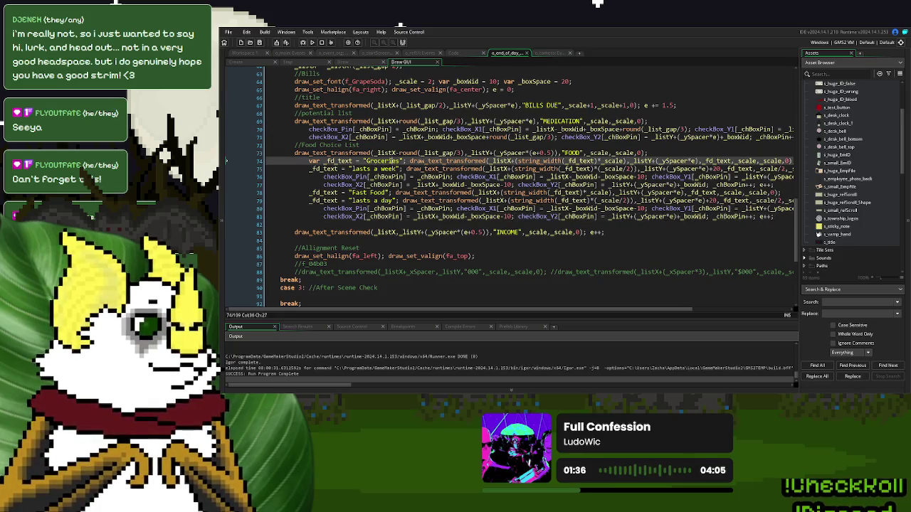
pyautogui.click(381, 247)
pyautogui.write('Groceries')
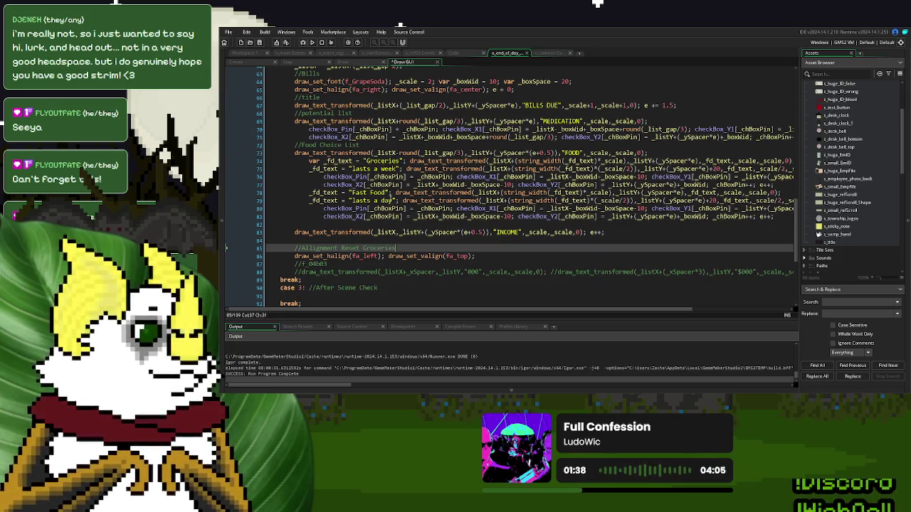
pyautogui.moveTo(389, 193); pyautogui.dragTo(352, 194)
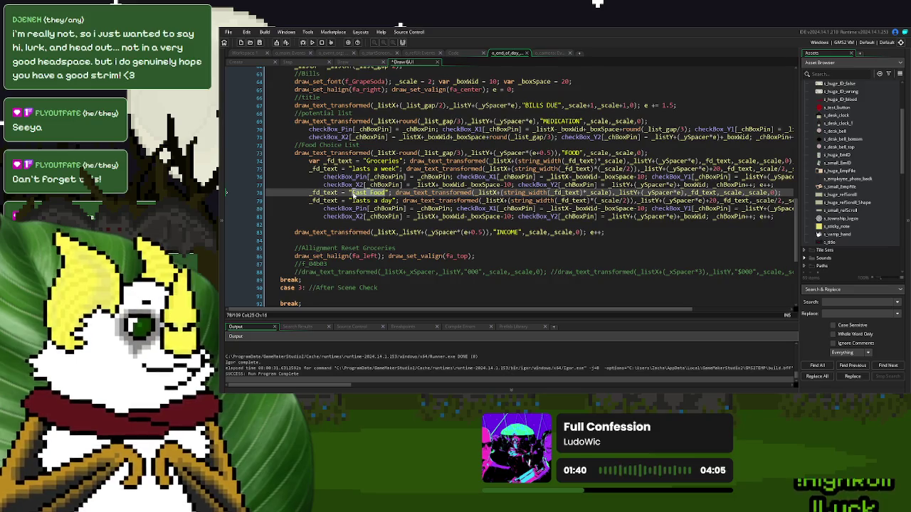
pyautogui.hotkey('ctrl', 'c')
pyautogui.moveTo(365, 161); pyautogui.dragTo(396, 161)
pyautogui.hotkey('ctrl', 'v')
# Step: Swap the durations so line 75 reads lasts a day and line 79 lasts a week
pyautogui.click(395, 169)
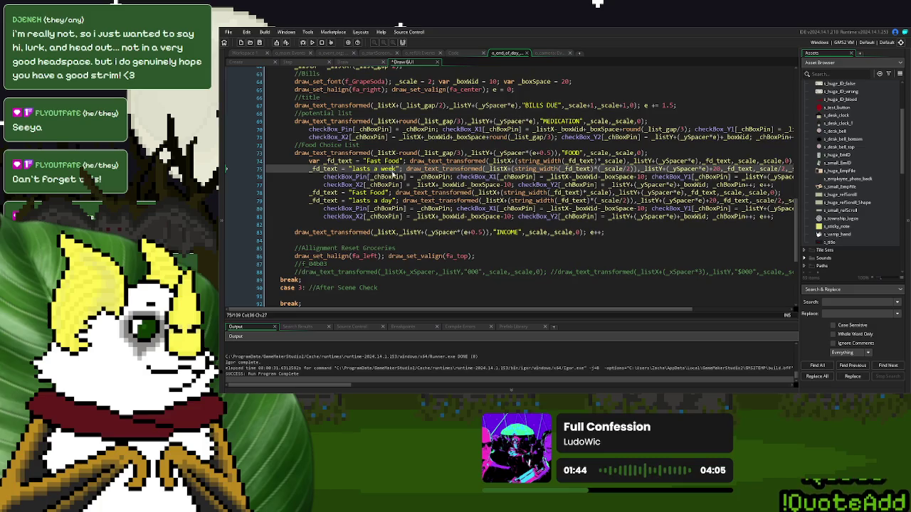
pyautogui.doubleClick(389, 200)
pyautogui.write('week')
pyautogui.doubleClick(390, 168)
pyautogui.write('day')
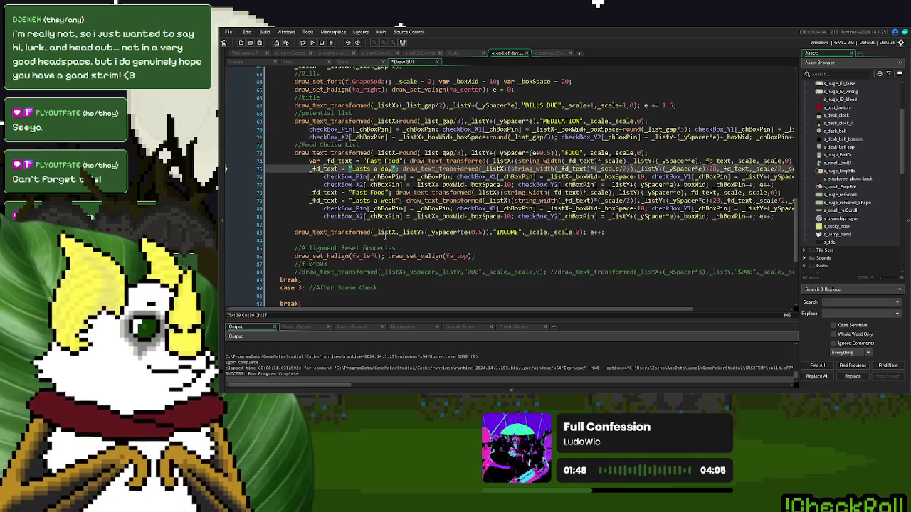
# Step: Replace Fast Food on line 78 with Groceries and save the Draw GUI code
pyautogui.click(379, 247)
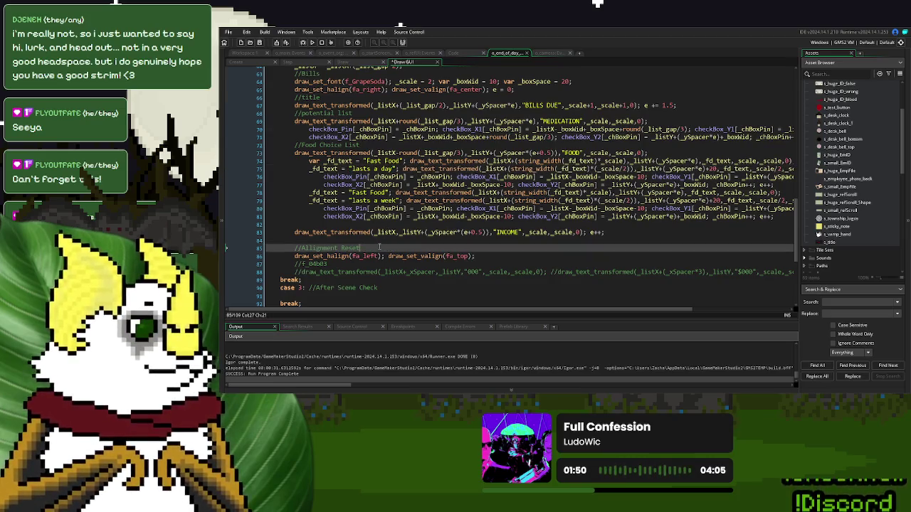
pyautogui.moveTo(388, 192); pyautogui.dragTo(350, 192)
pyautogui.write('Groceries')
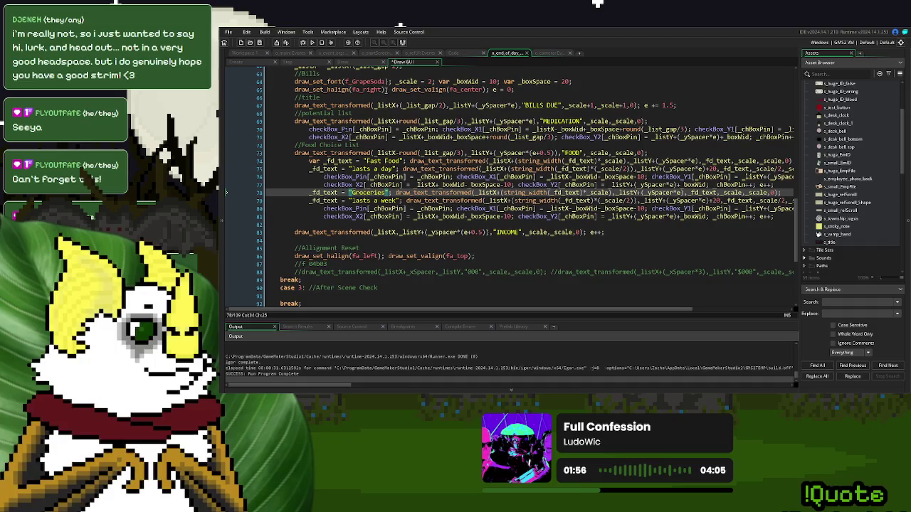
pyautogui.click(259, 43)
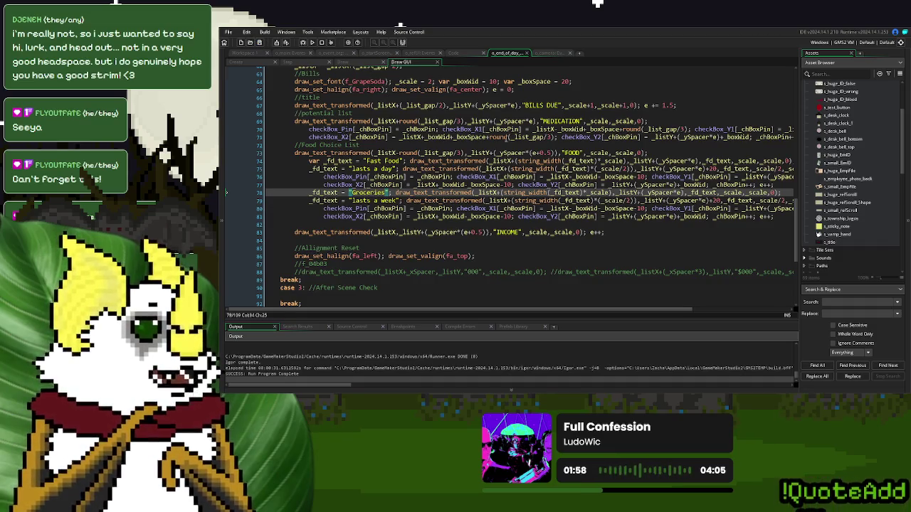
pyautogui.click(506, 137)
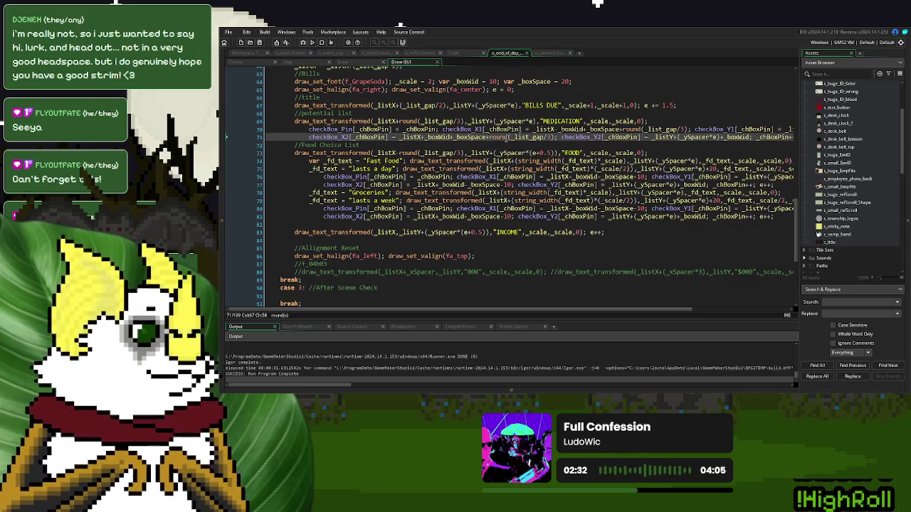
# Step: In the Create event, add a //Bills comment after the initialisation loop
pyautogui.click(243, 63)
pyautogui.click(358, 276)
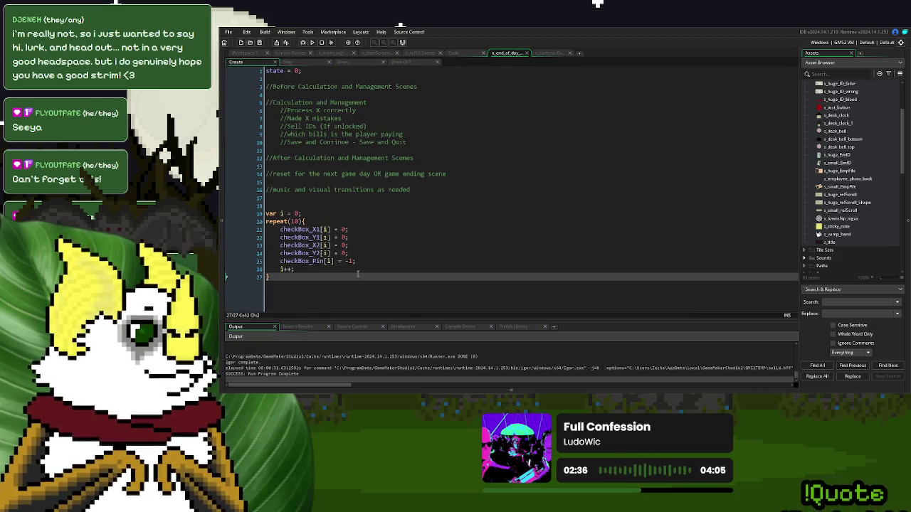
pyautogui.press('Return')
pyautogui.press('Return')
pyautogui.write('//St')
pyautogui.write('lls')
pyautogui.press('Return')
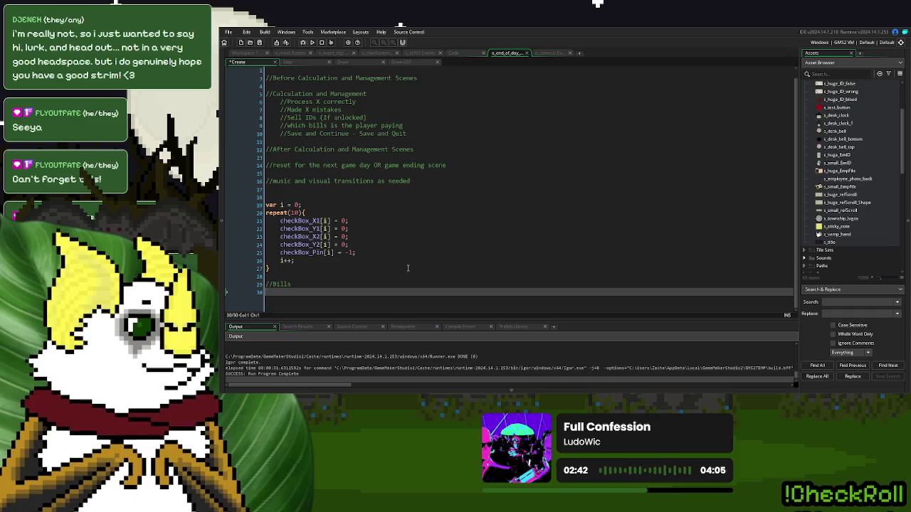
pyautogui.click(355, 331)
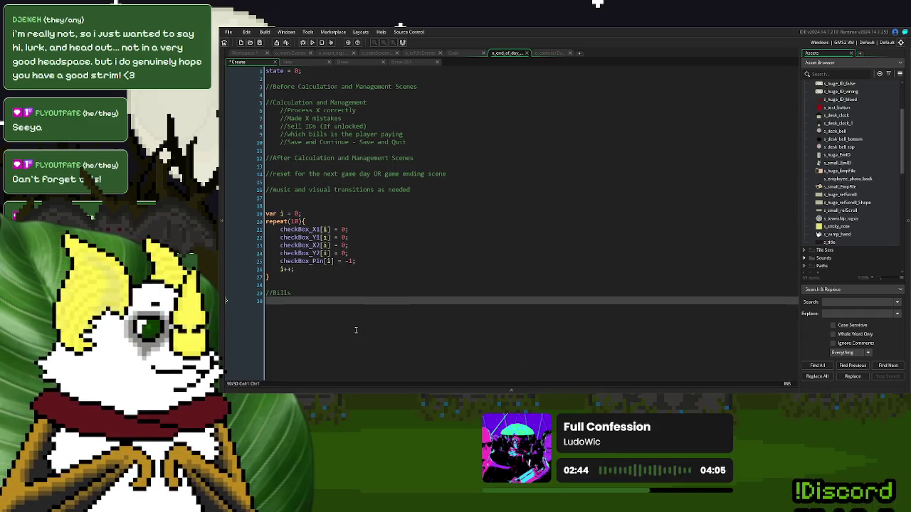
pyautogui.press('Return')
pyautogui.press('Return')
pyautogui.press('Return')
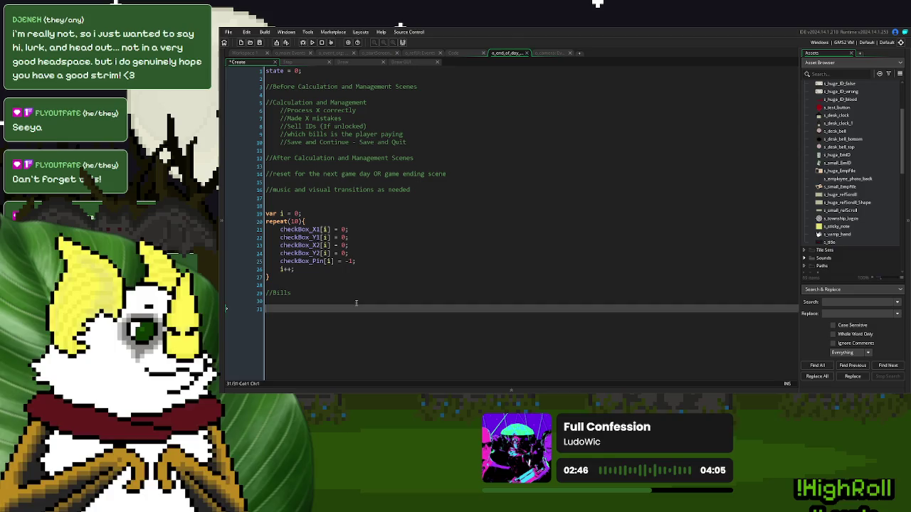
# Step: Write billChecksBoxes[0] = -1; under //Bills and duplicate it into four lines
pyautogui.click(336, 302)
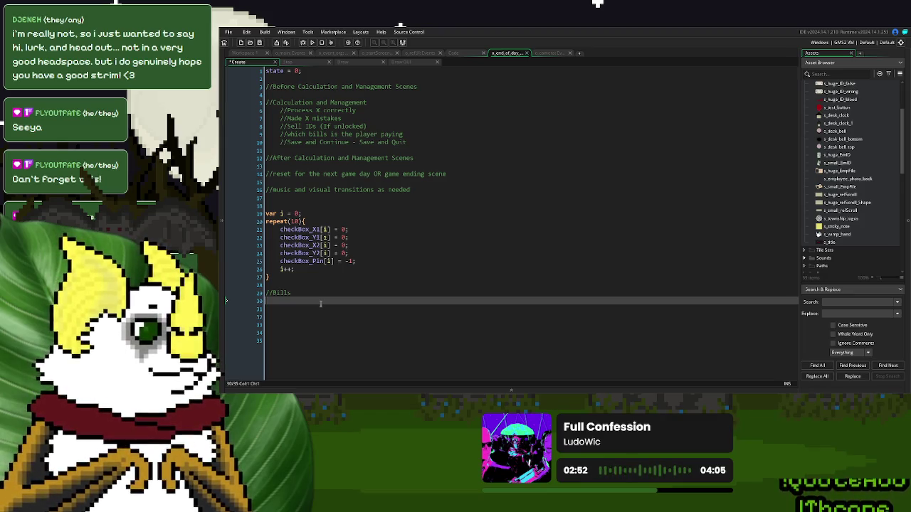
pyautogui.write('billChecks')
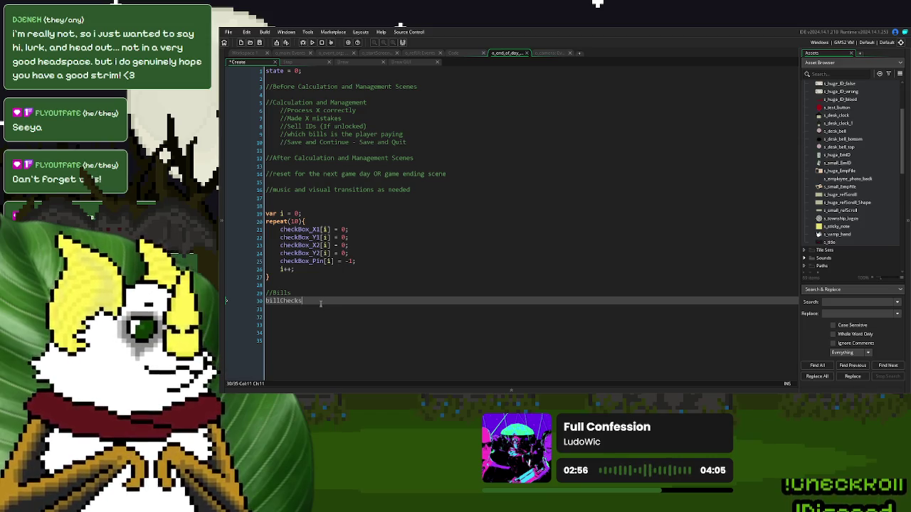
pyautogui.write('Boxes[')
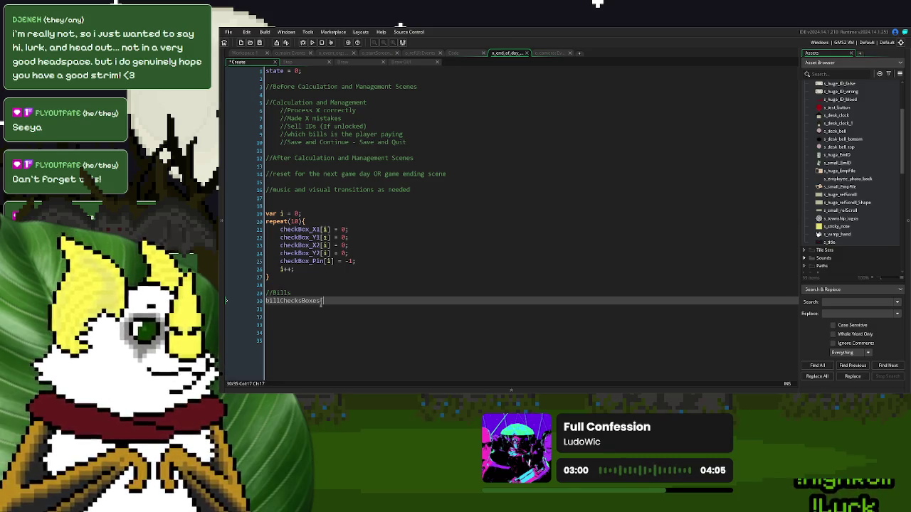
pyautogui.write('0] = -1;')
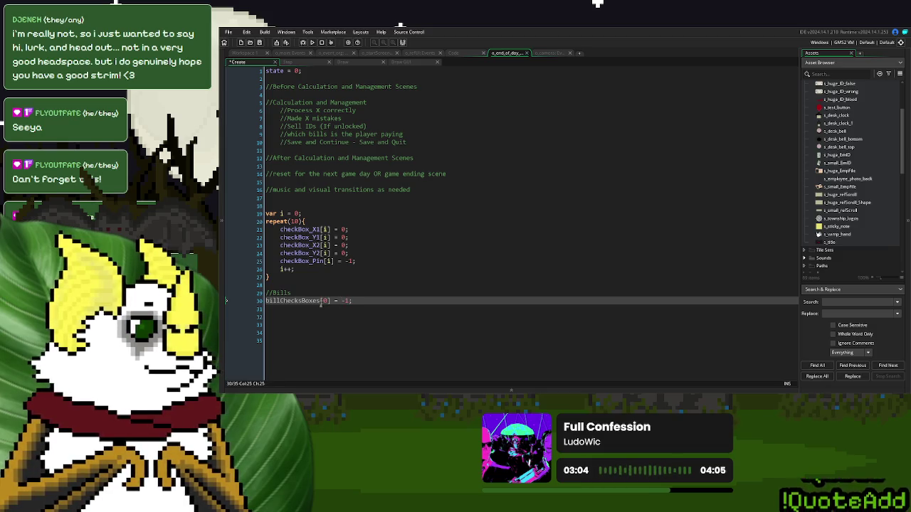
pyautogui.moveTo(353, 301); pyautogui.dragTo(266, 301)
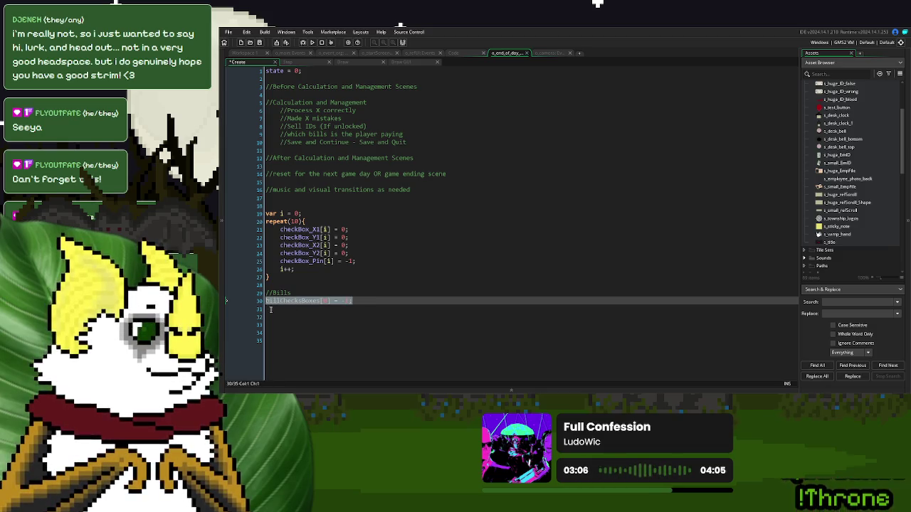
pyautogui.hotkey('ctrl', 'c')
pyautogui.click(269, 310)
pyautogui.hotkey('ctrl', 'v')
pyautogui.press('Return')
pyautogui.hotkey('ctrl', 'v')
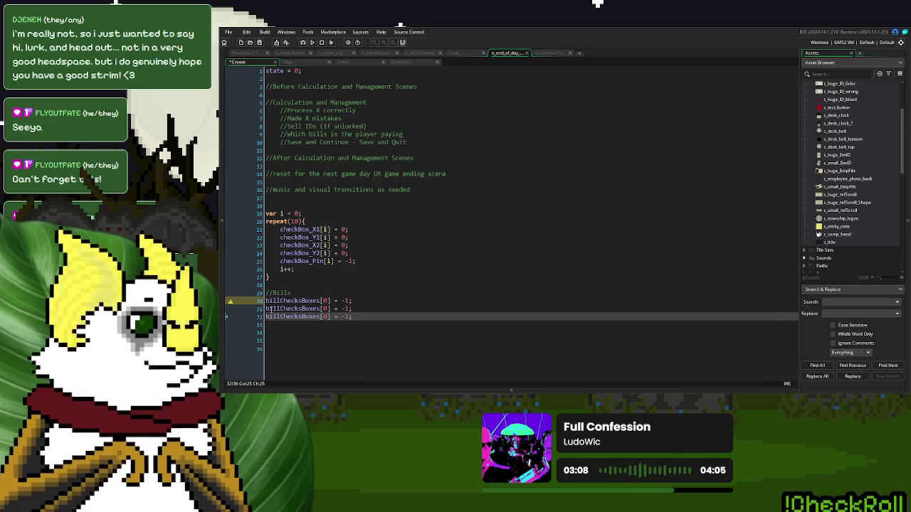
pyautogui.press('Return')
pyautogui.hotkey('ctrl', 'v')
# Step: Indent the last two billChecksBoxes[0] = -1; lines
pyautogui.moveTo(367, 326); pyautogui.dragTo(266, 315)
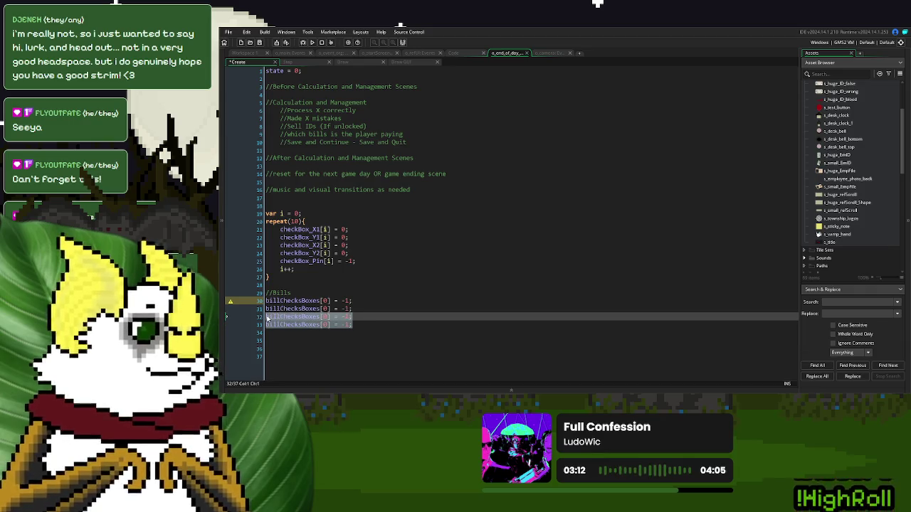
pyautogui.hotkey('ctrl', 'k')
pyautogui.click(290, 323)
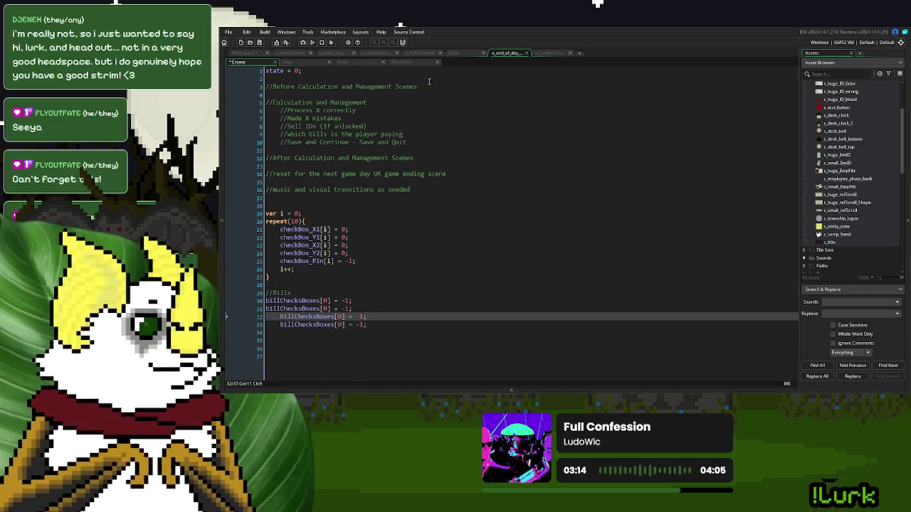
pyautogui.click(419, 62)
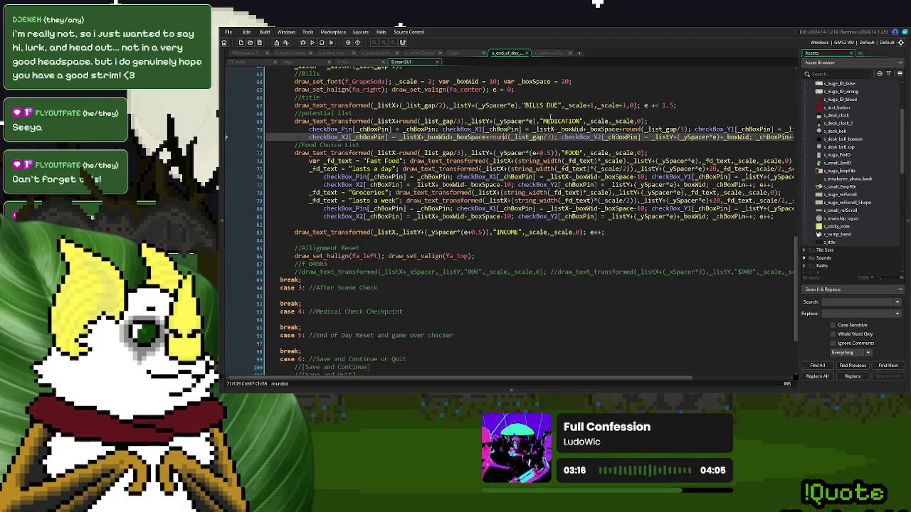
# Step: Paste the "MEDICATION" label from Draw GUI over the -1 on Create line 31
pyautogui.doubleClick(559, 121)
pyautogui.moveTo(584, 122); pyautogui.dragTo(539, 121)
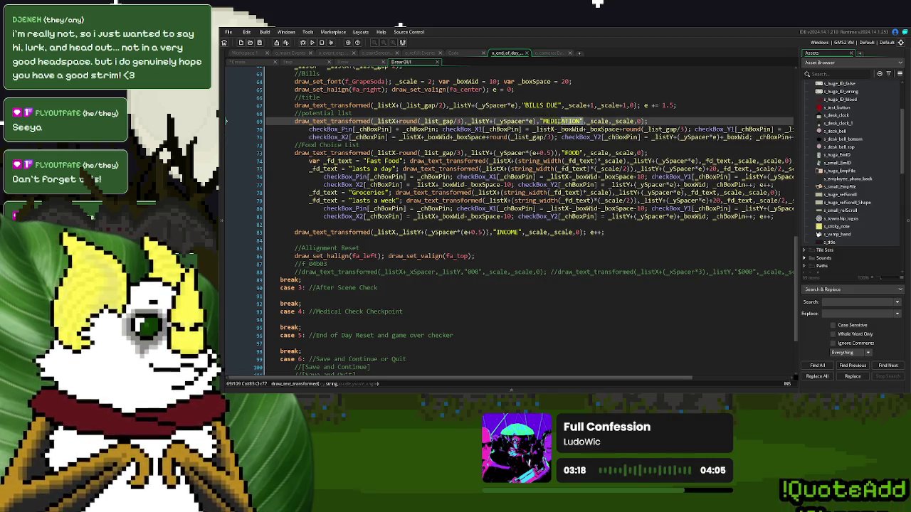
pyautogui.click(239, 63)
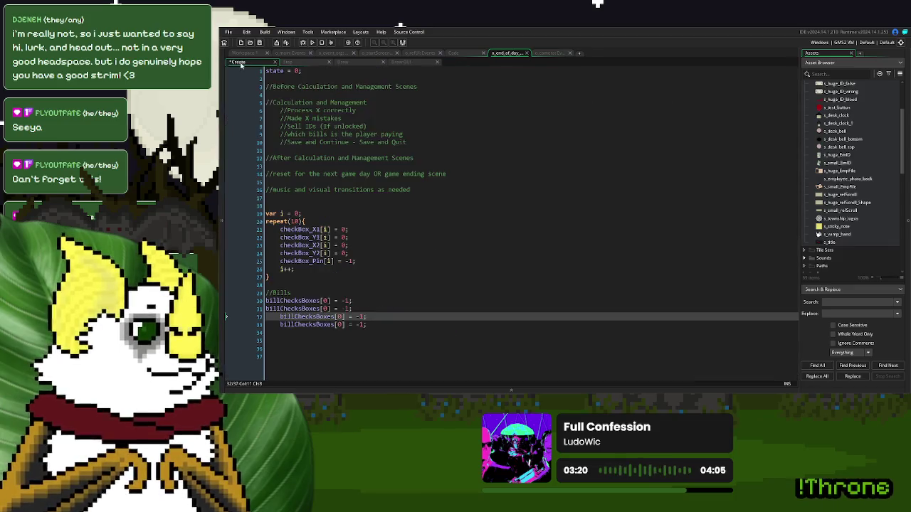
pyautogui.moveTo(350, 308); pyautogui.dragTo(342, 308)
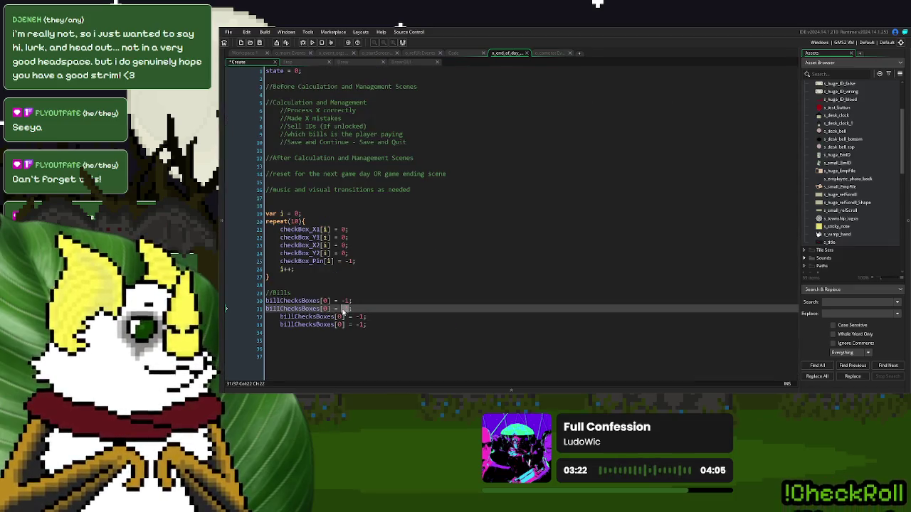
pyautogui.hotkey('ctrl', 'v')
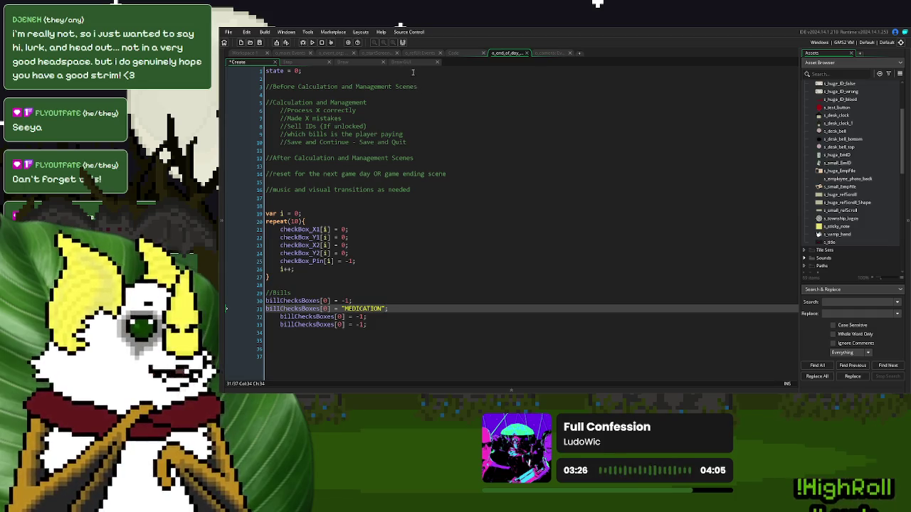
# Step: Replace line 32's -1 with the "Fast Food" label copied from Draw GUI line 74
pyautogui.click(409, 62)
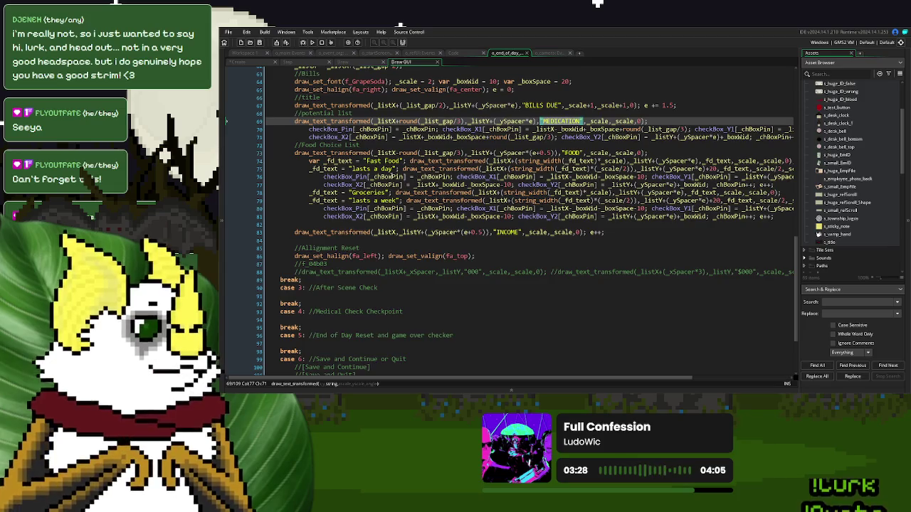
pyautogui.click(373, 162)
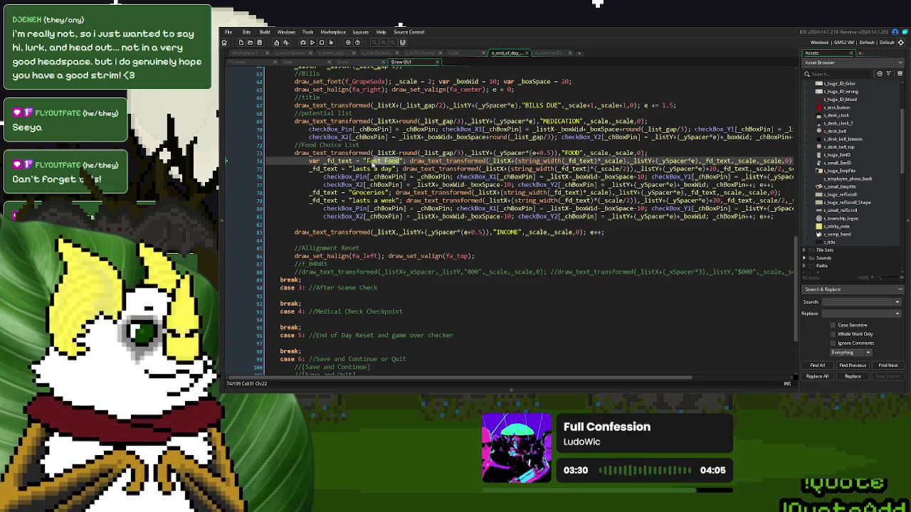
pyautogui.click(245, 63)
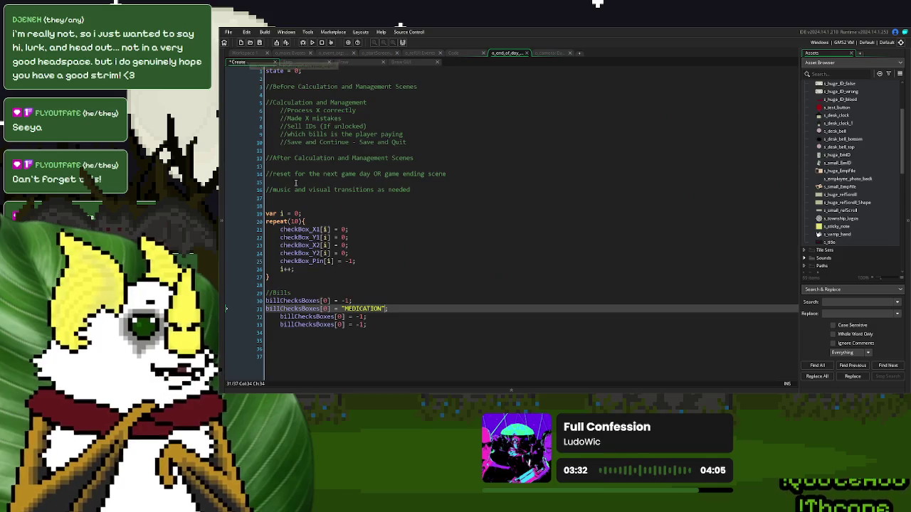
pyautogui.moveTo(366, 317); pyautogui.dragTo(356, 318)
pyautogui.press('BackSpace')
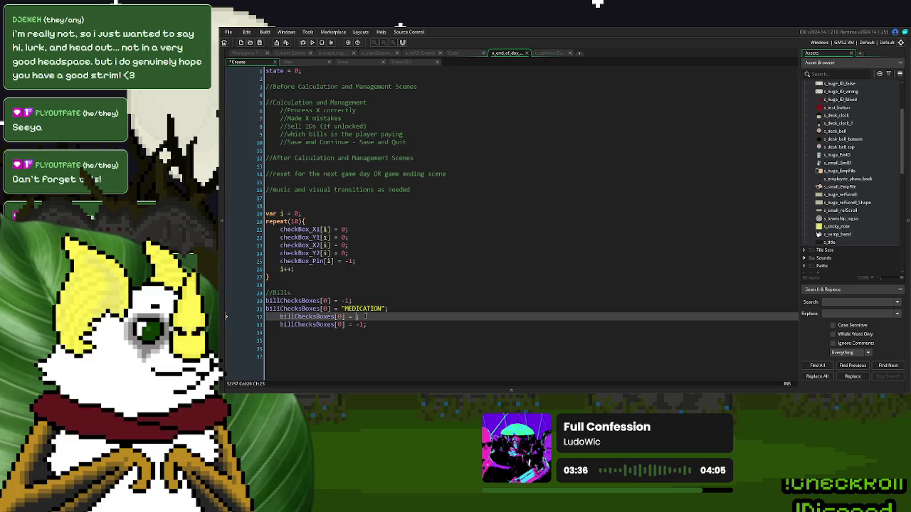
pyautogui.write('"-1')
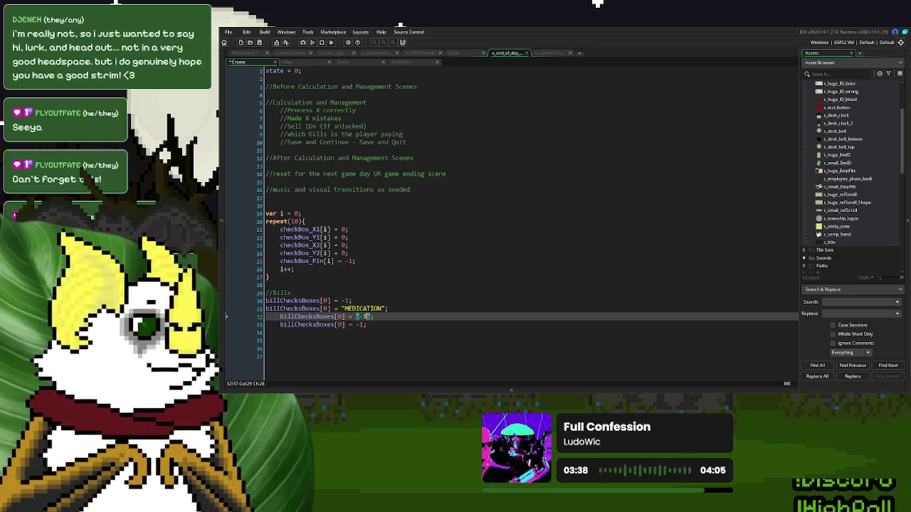
pyautogui.press('BackSpace')
pyautogui.press('BackSpace')
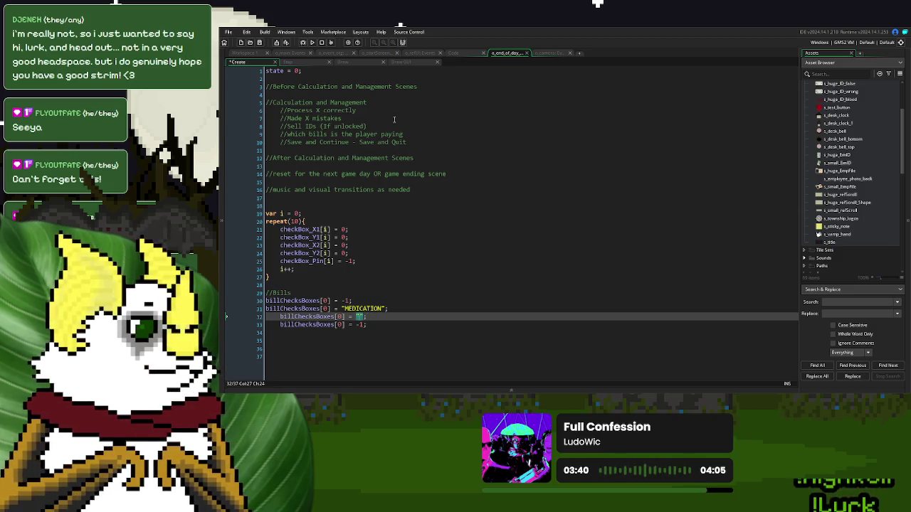
pyautogui.click(404, 63)
pyautogui.click(415, 225)
pyautogui.click(402, 160)
pyautogui.moveTo(403, 161); pyautogui.dragTo(367, 163)
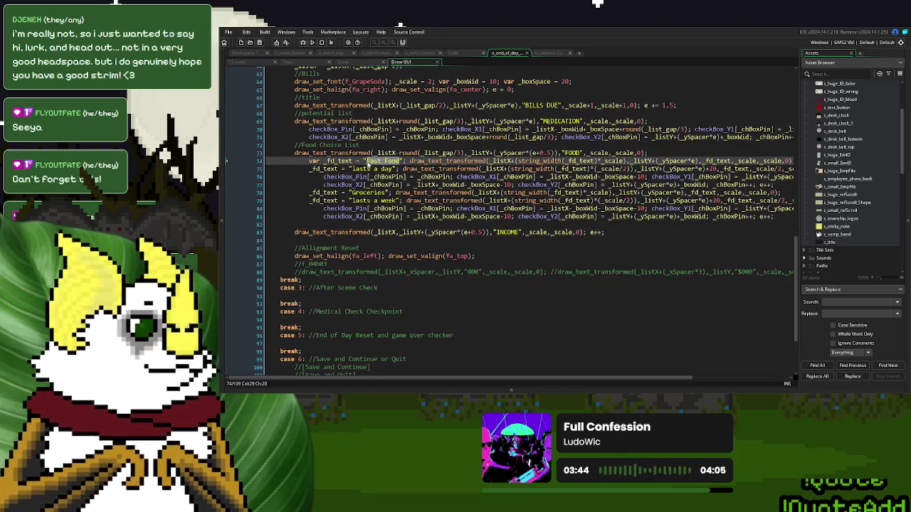
pyautogui.click(237, 62)
pyautogui.hotkey('ctrl', 'v')
# Step: Replace line 33's -1 with the "Groceries" label copied from Draw GUI line 78
pyautogui.click(395, 62)
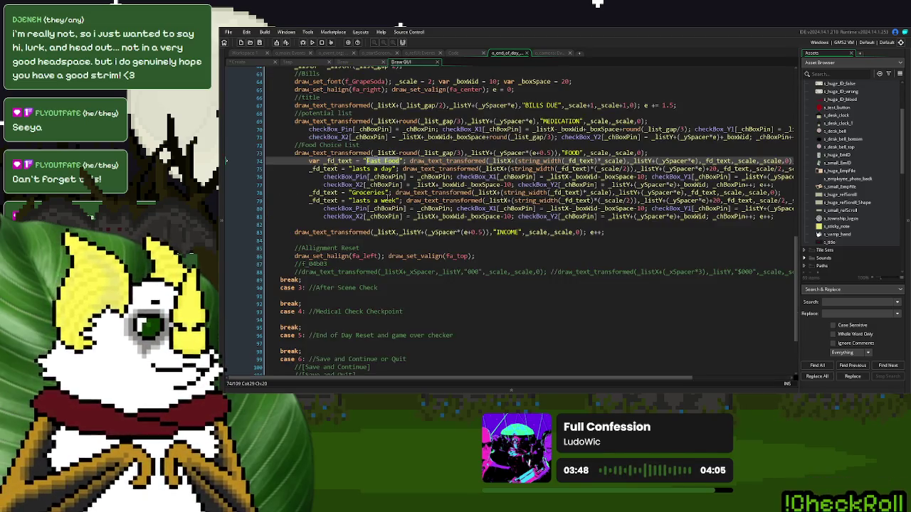
pyautogui.moveTo(391, 193); pyautogui.dragTo(348, 193)
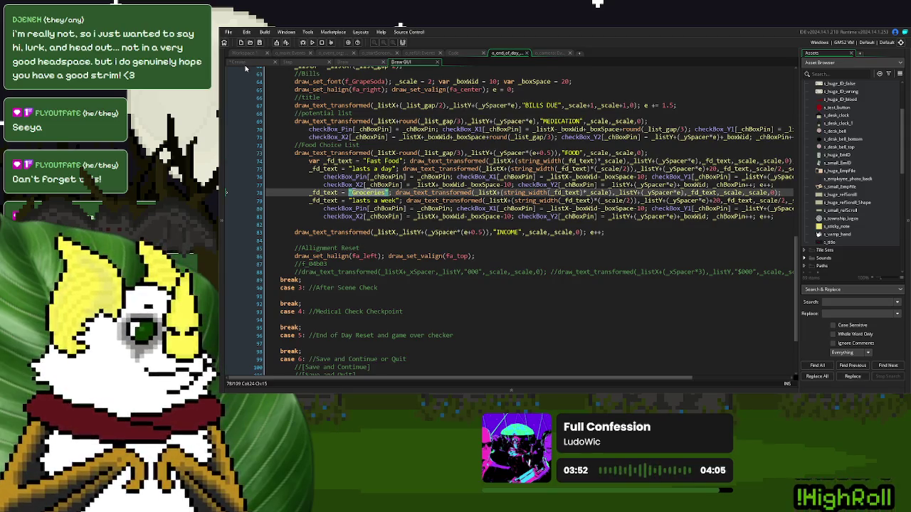
pyautogui.click(246, 62)
pyautogui.click(366, 325)
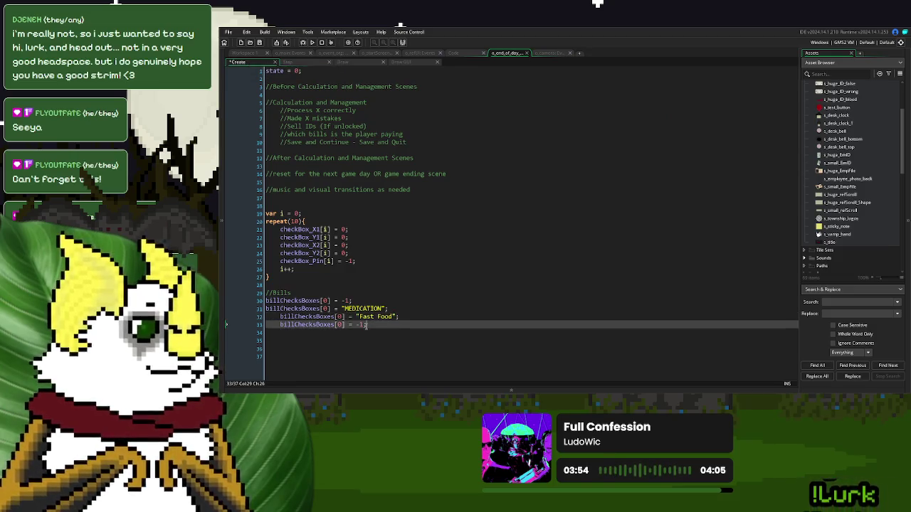
pyautogui.moveTo(367, 324); pyautogui.dragTo(358, 326)
pyautogui.hotkey('ctrl', 'v')
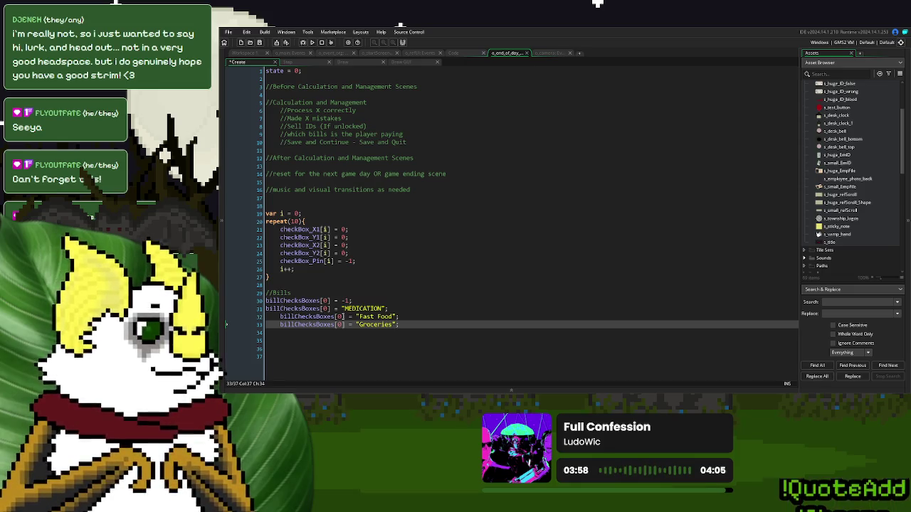
pyautogui.click(350, 301)
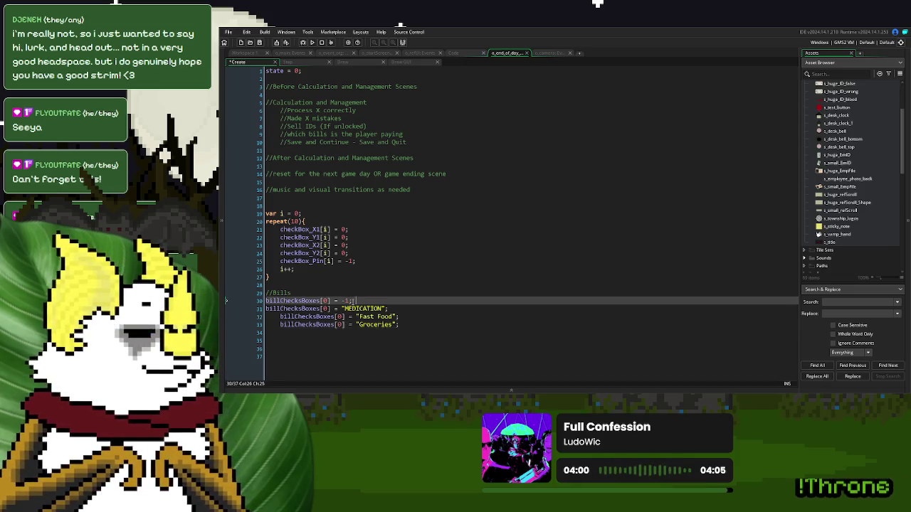
# Step: Add var i = 0; and change the three bill entries' index from [0] to [i]
pyautogui.write('var ')
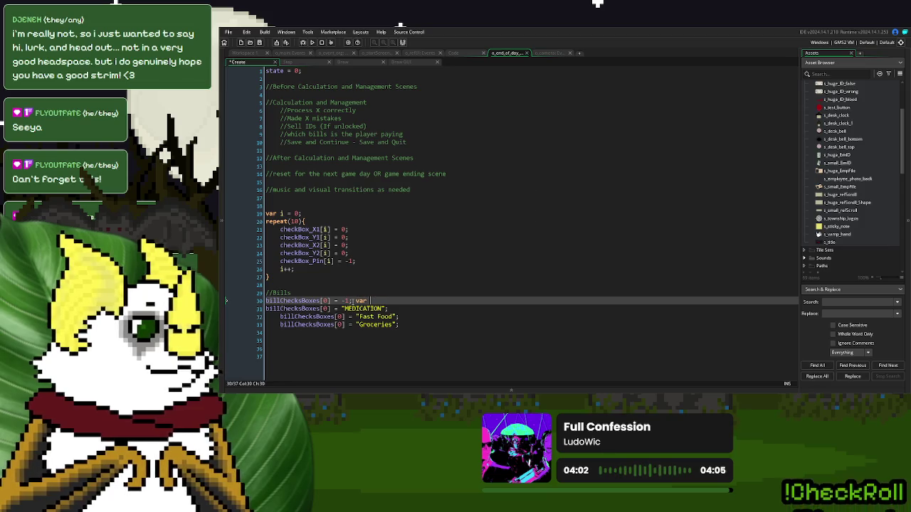
pyautogui.write('i = 0;')
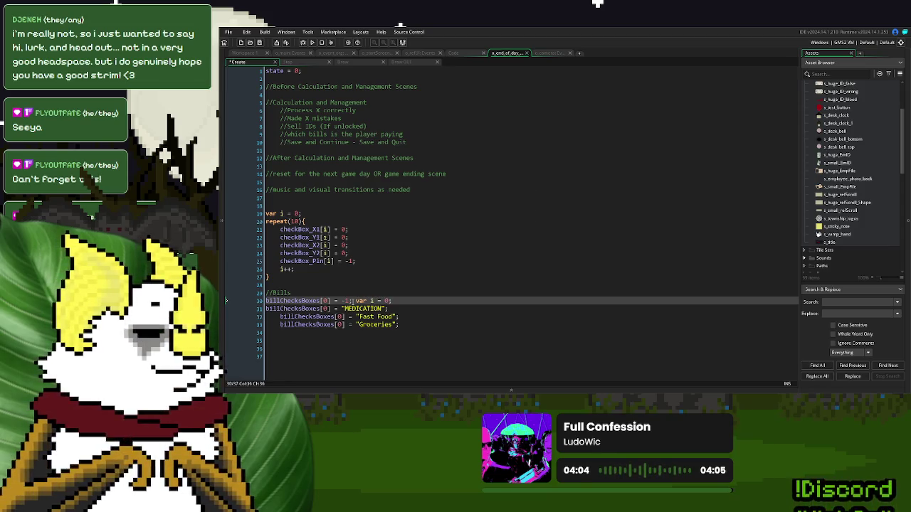
pyautogui.click(327, 310)
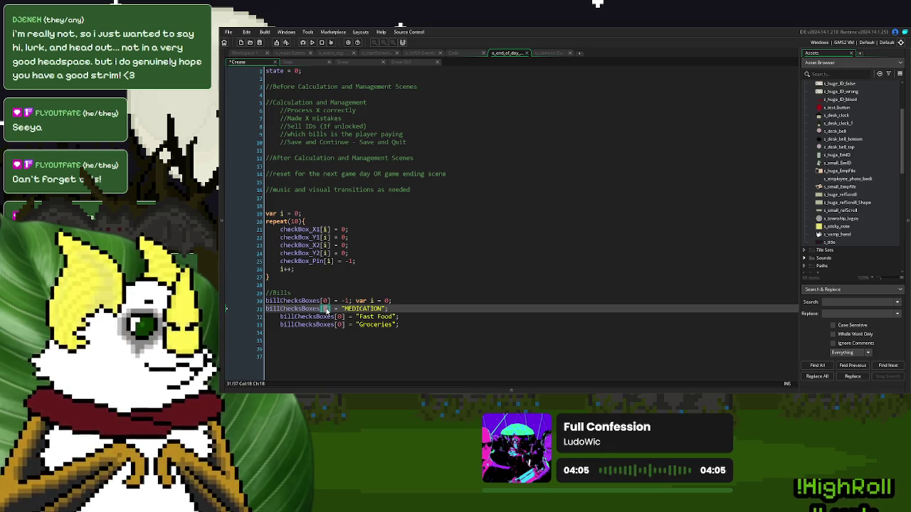
pyautogui.write('i')
pyautogui.doubleClick(340, 317)
pyautogui.write('i')
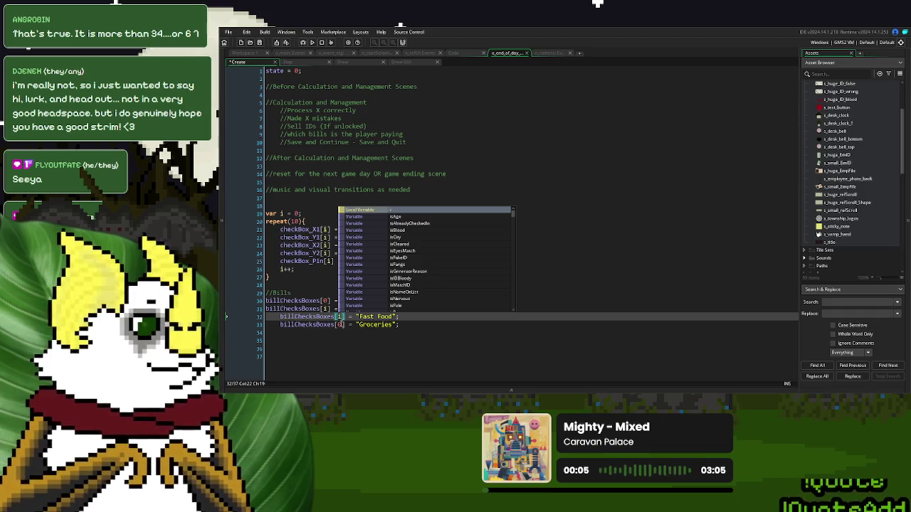
pyautogui.doubleClick(340, 324)
pyautogui.write('i')
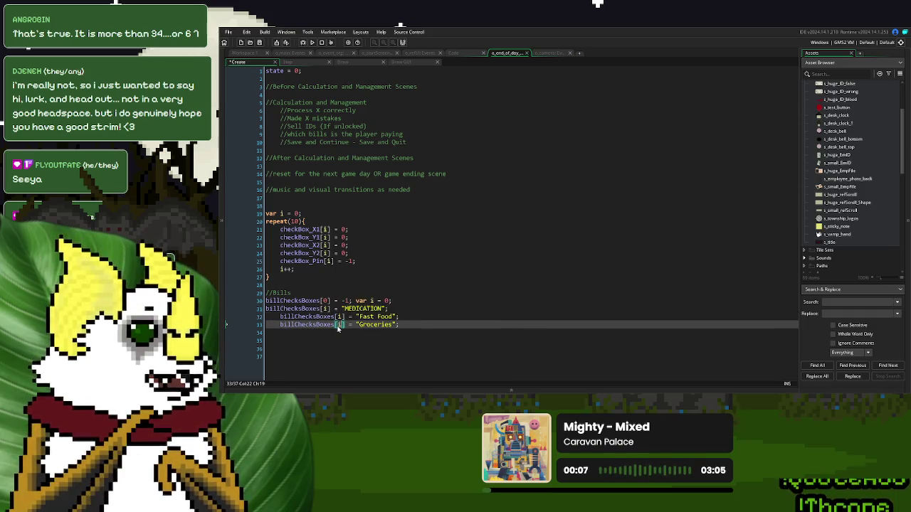
# Step: Append i++; after the MEDICATION, Fast Food and Groceries lines
pyautogui.click(396, 326)
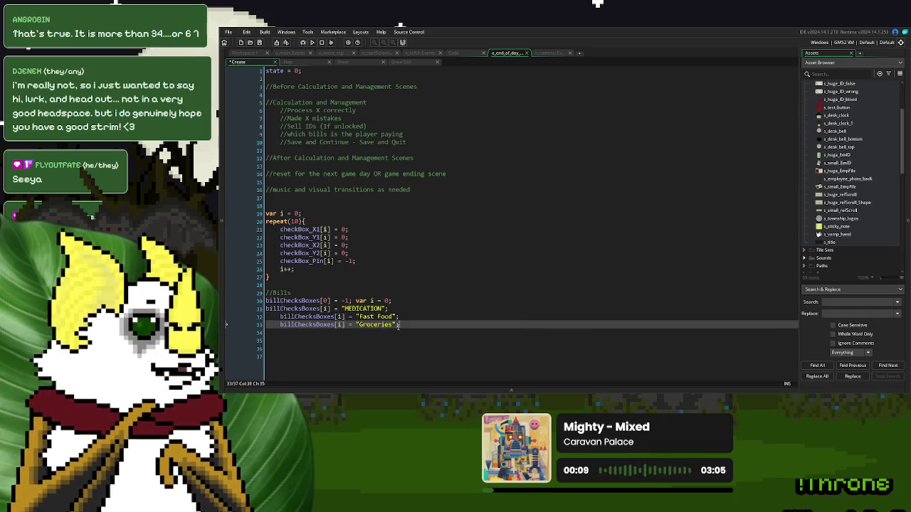
pyautogui.click(405, 314)
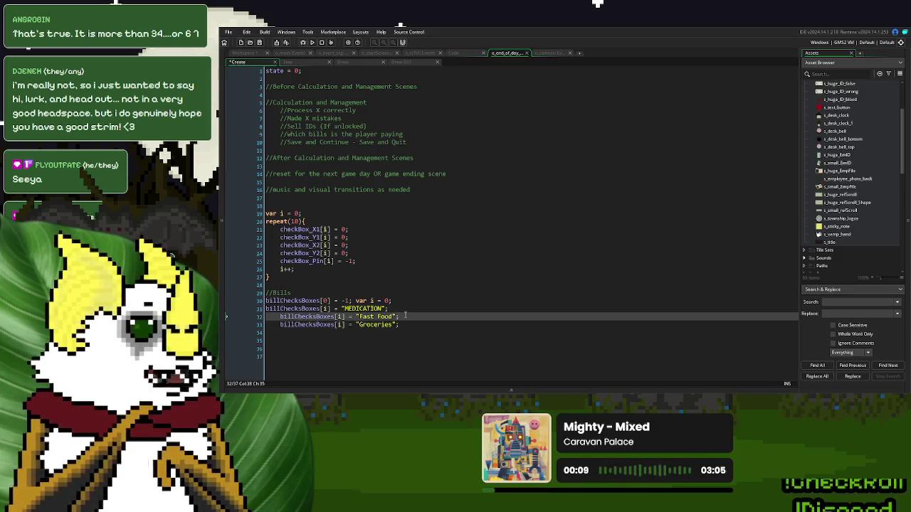
pyautogui.write('i++;')
pyautogui.hotkey('shift', 'Left')
pyautogui.hotkey('shift', 'Left')
pyautogui.hotkey('shift', 'Left')
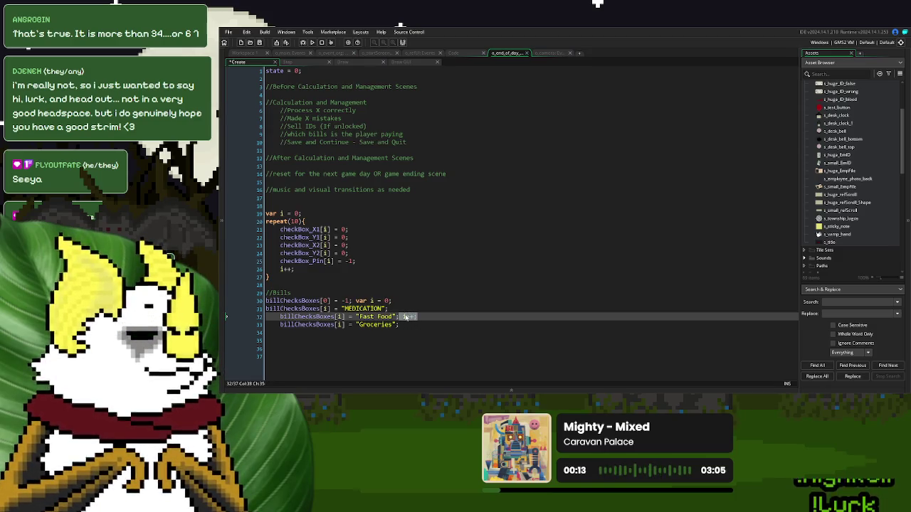
pyautogui.hotkey('ctrl', 'c')
pyautogui.click(391, 308)
pyautogui.hotkey('ctrl', 'v')
pyautogui.click(419, 325)
pyautogui.hotkey('ctrl', 'v')
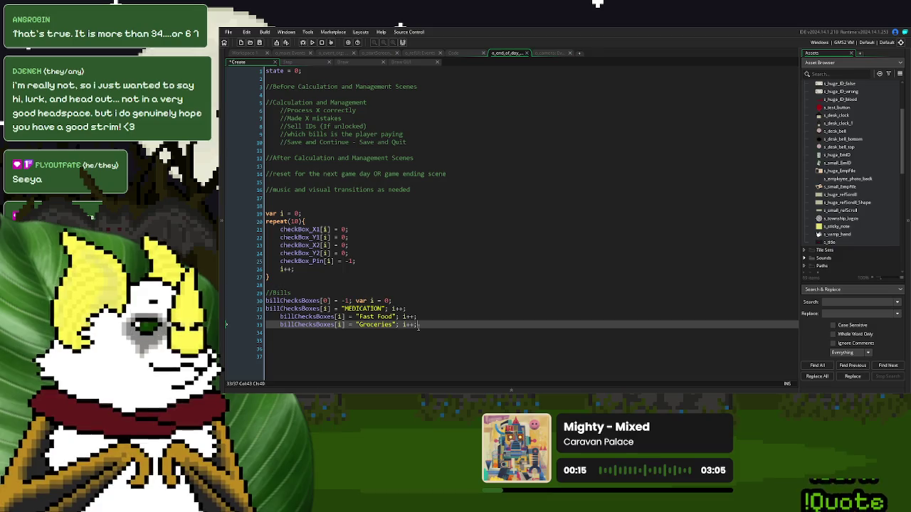
# Step: Add blank lines at the end of the Create code and copy the billChecksBoxes array name
pyautogui.click(407, 361)
pyautogui.press('Return')
pyautogui.press('Return')
pyautogui.press('Return')
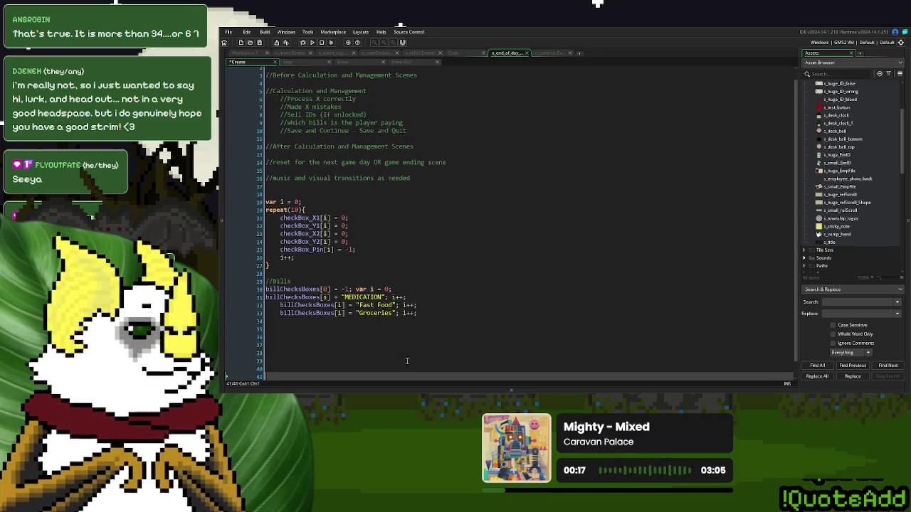
pyautogui.press('Return')
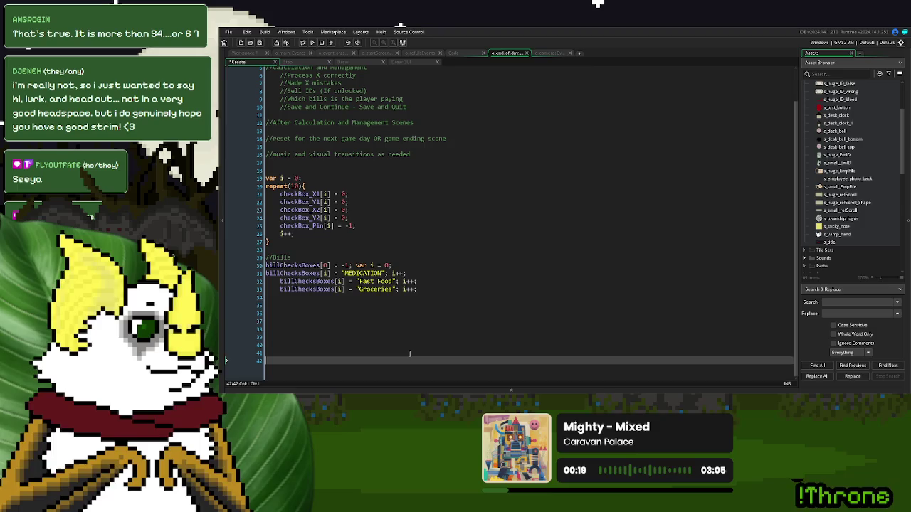
pyautogui.press('Return')
pyautogui.press('Return')
pyautogui.press('Return')
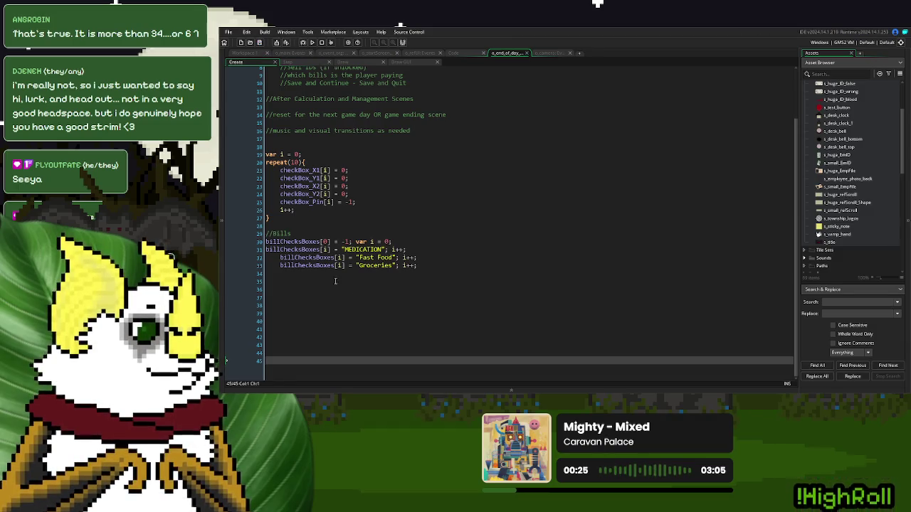
pyautogui.click(380, 306)
pyautogui.click(334, 242)
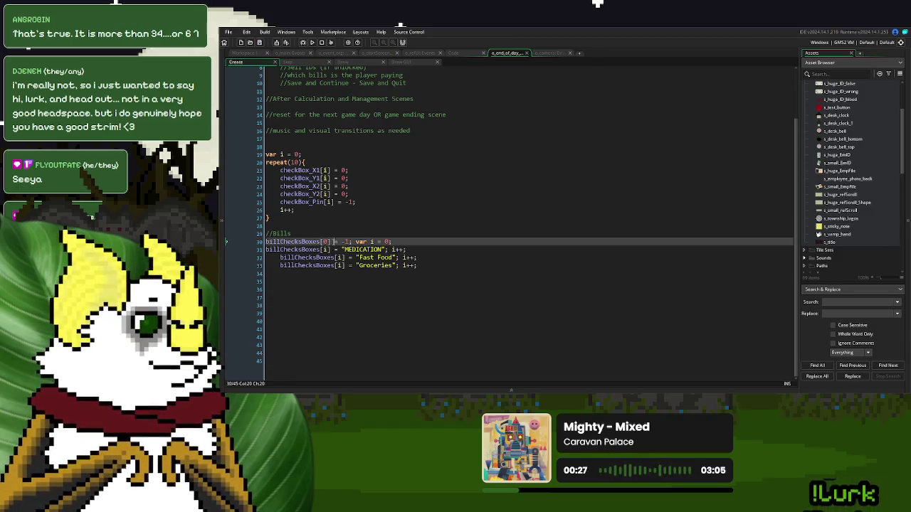
pyautogui.hotkey('shift', 'Home')
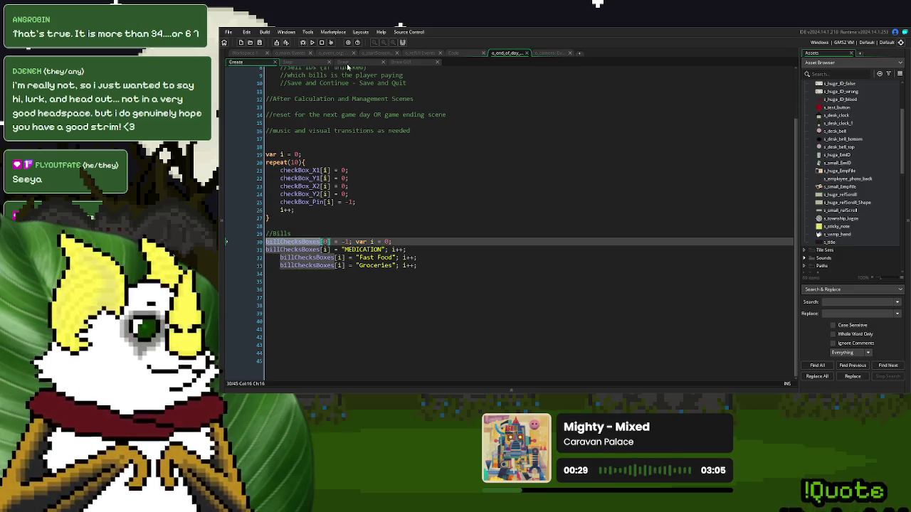
pyautogui.click(302, 62)
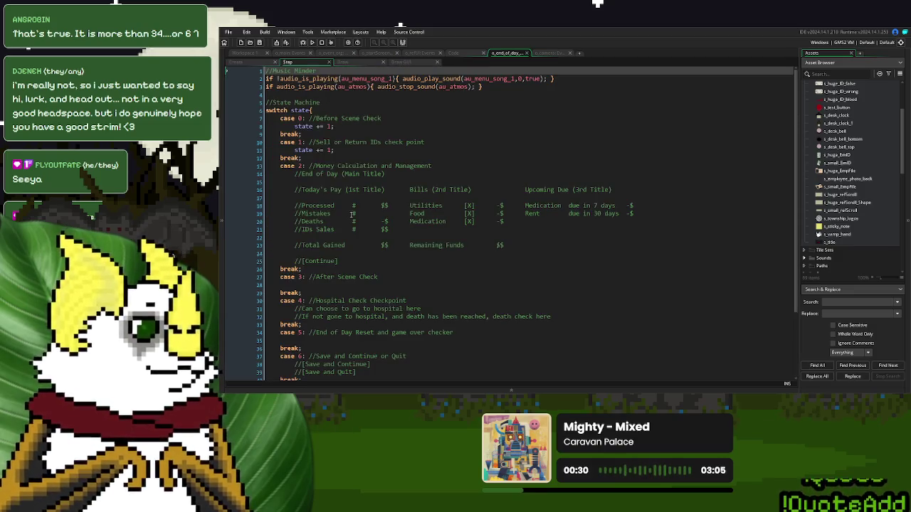
# Step: Add a //Check Box hitboxes comment under //[Continue] in the Step event's End of Day case
pyautogui.click(348, 261)
pyautogui.press('Return')
pyautogui.press('Return')
pyautogui.write('//Check Box hitboxes')
pyautogui.press('Return')
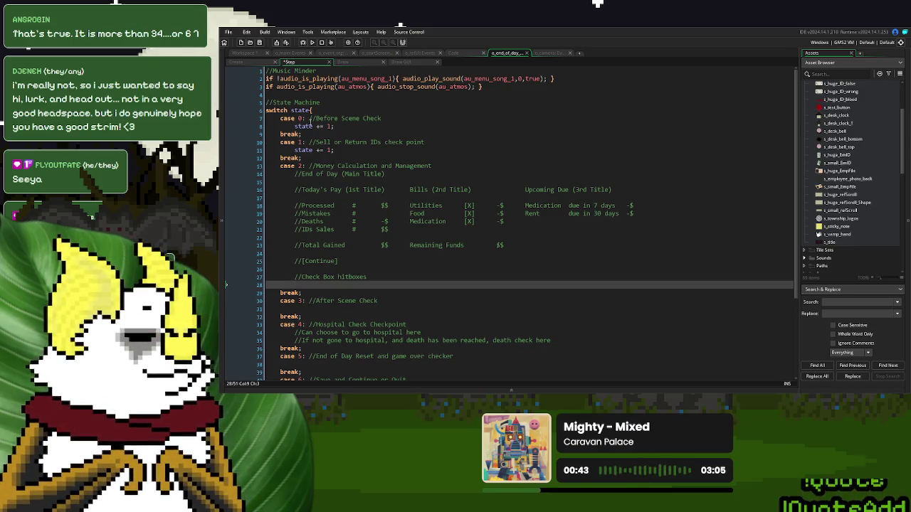
pyautogui.click(241, 63)
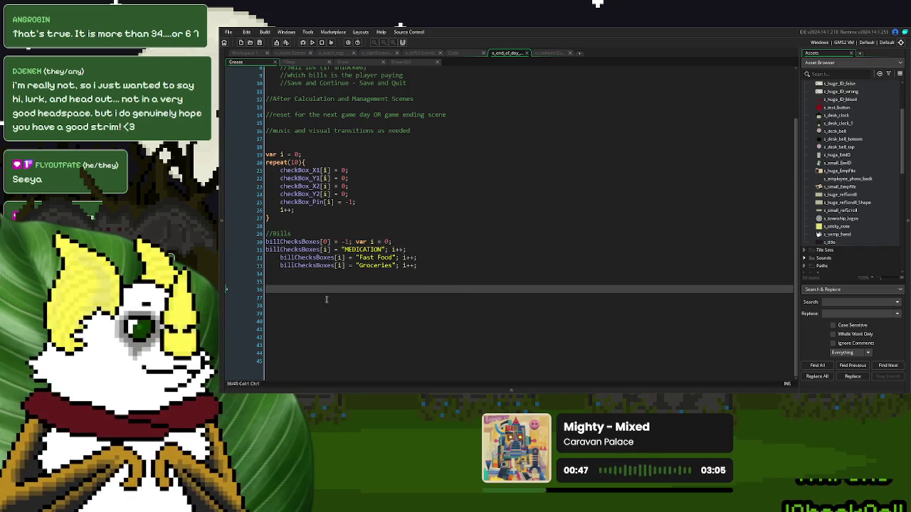
# Step: Below the bill entries, add pay_medication, pay_fastFood and pay_groceries lines set to false
pyautogui.click(286, 281)
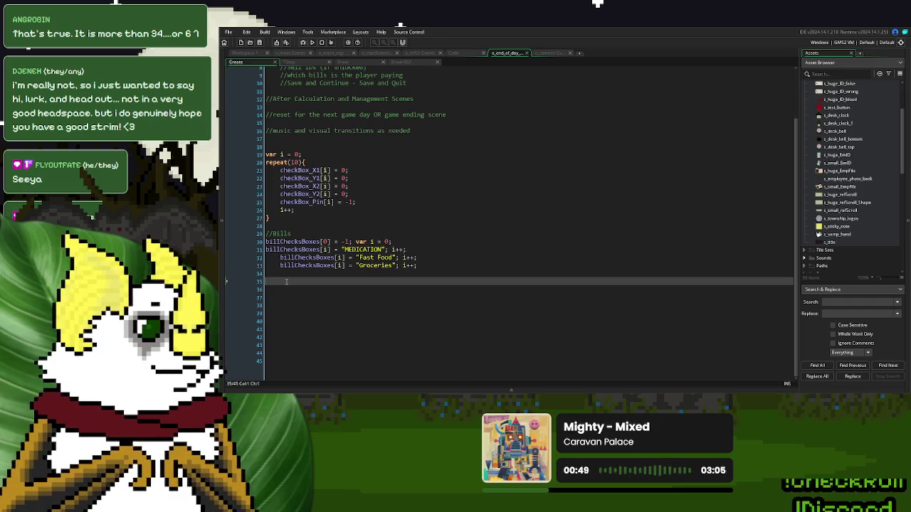
pyautogui.write('bpay_mo')
pyautogui.write('dication = false;')
pyautogui.press('Return')
pyautogui.write('pay_fast')
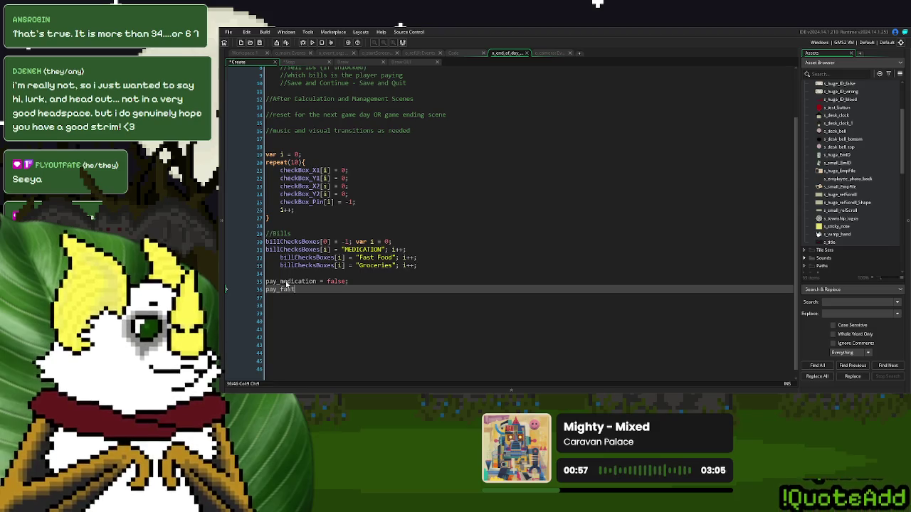
pyautogui.write('ood = false;')
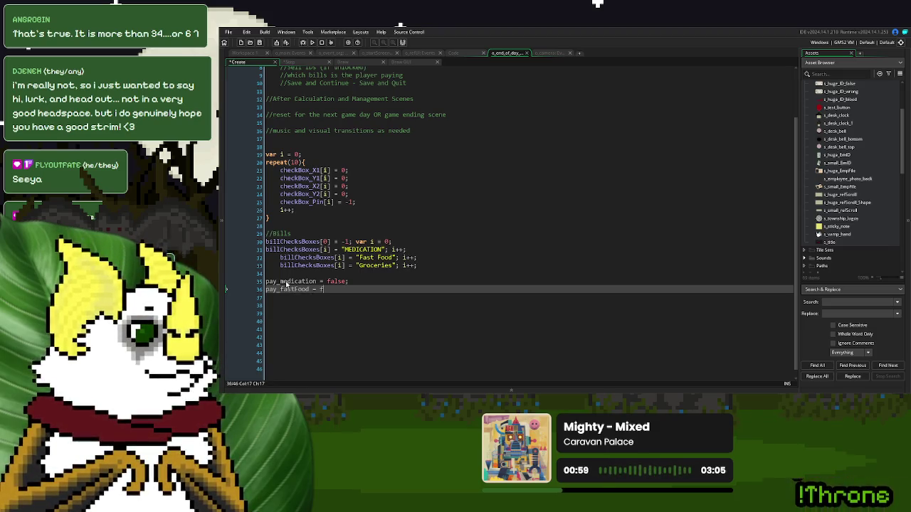
pyautogui.press('Return')
pyautogui.write('pay_G')
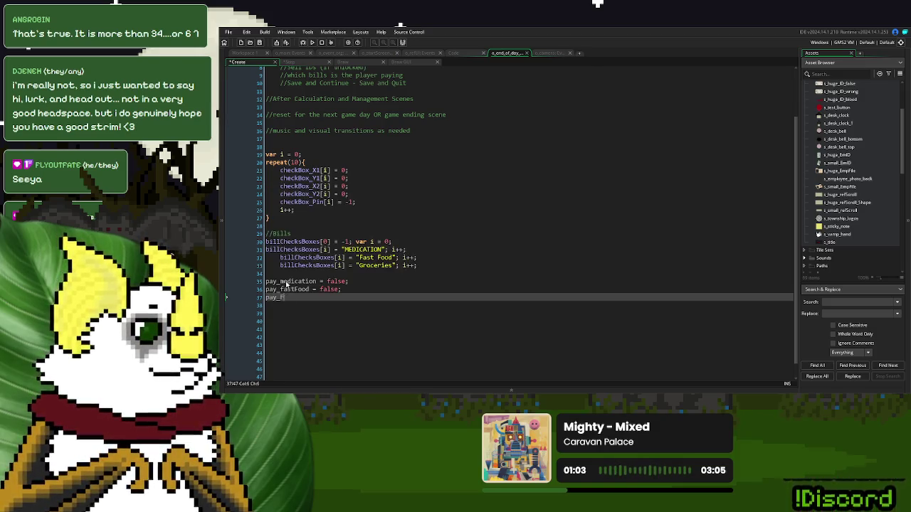
pyautogui.write('rceries ')
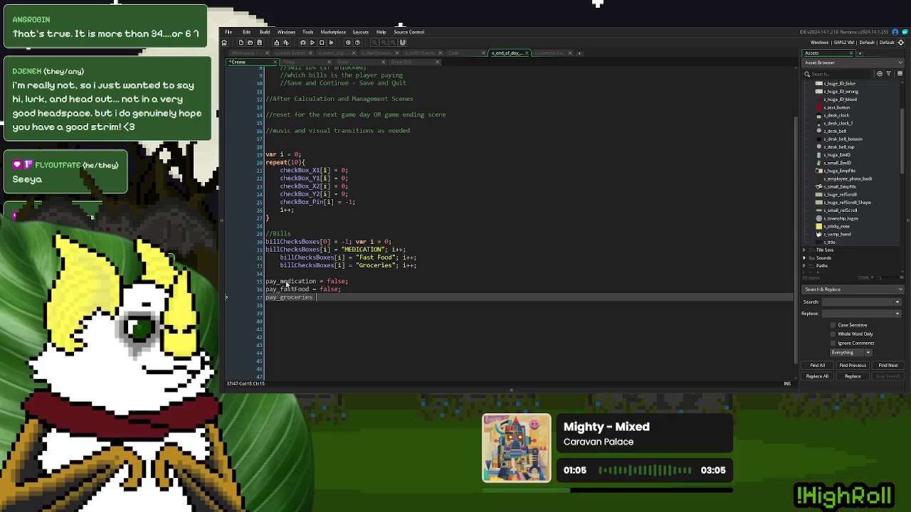
pyautogui.write('= false;')
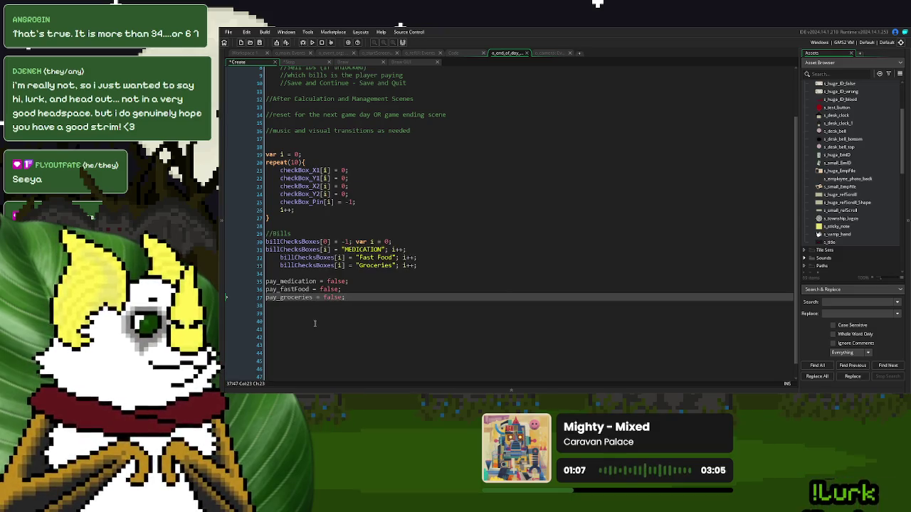
pyautogui.click(343, 63)
pyautogui.click(288, 62)
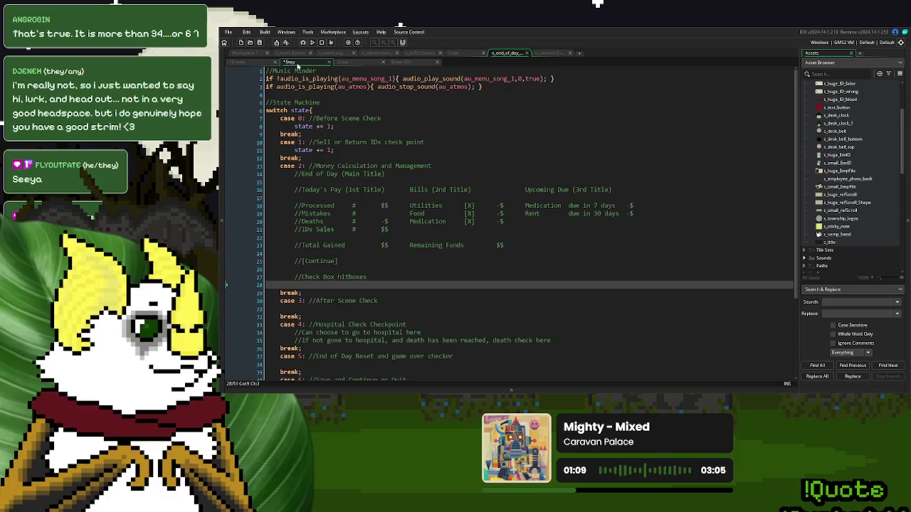
# Step: Start a repeat(array_length(billChecksBoxes)) loop for the check-box hitboxes
pyautogui.write('repeat(array_le')
pyautogui.press('Return')
pyautogui.write('bill')
pyautogui.press('Return')
pyautogui.write(')')
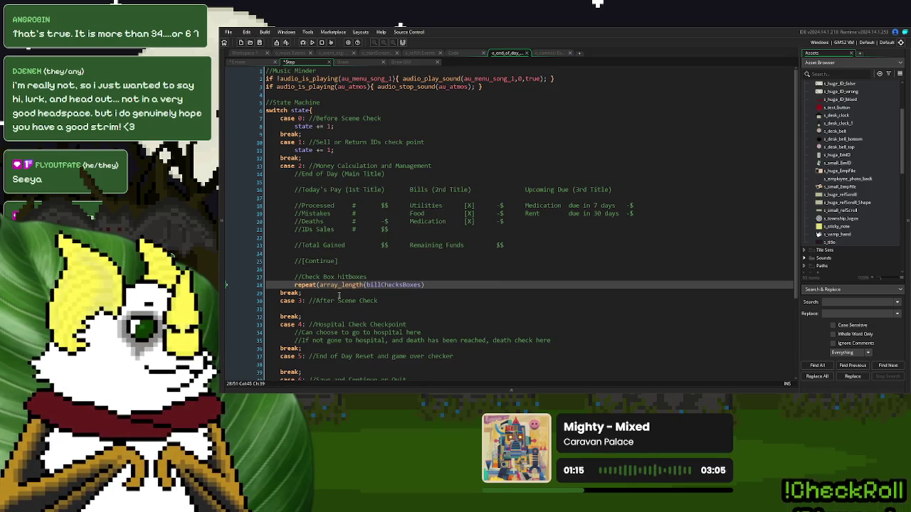
pyautogui.write('){')
pyautogui.press('Return')
# Step: Declare var i = 0 above the loop and increment i inside it
pyautogui.click(373, 277)
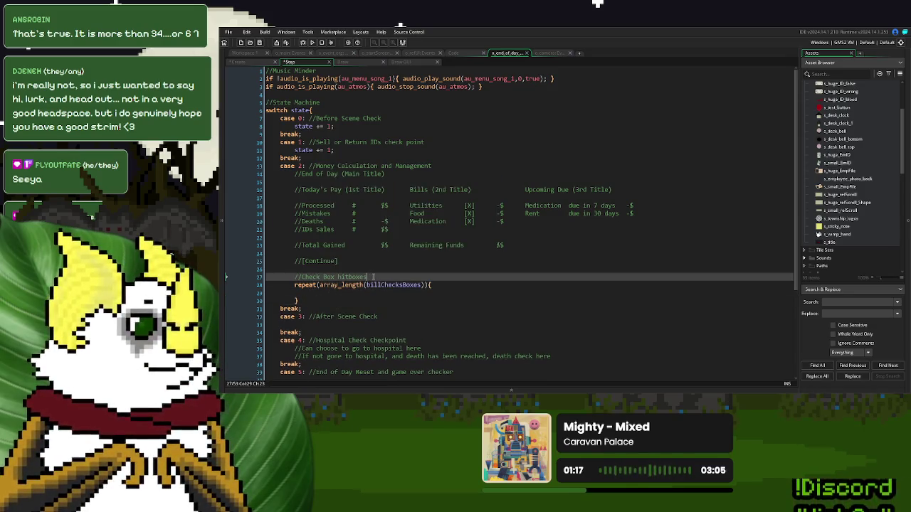
pyautogui.press('Return')
pyautogui.write('var i = 0;')
pyautogui.press('Down')
pyautogui.press('Down')
pyautogui.press('Return')
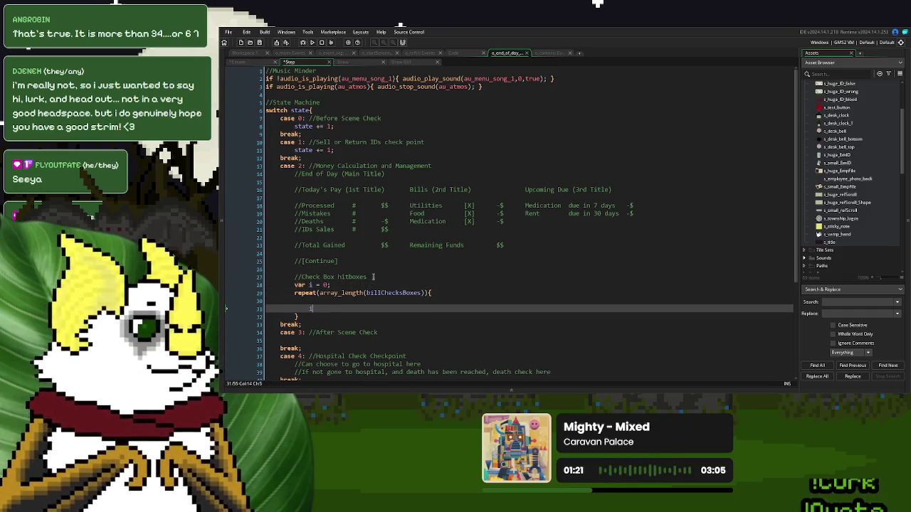
pyautogui.write('++;')
pyautogui.press('Up')
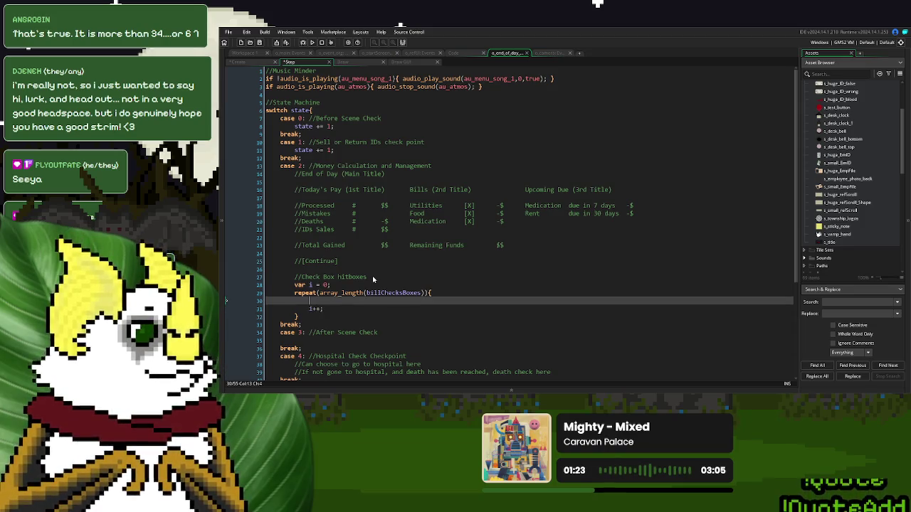
# Step: Add an if billChecksBoxes[i] != 0 condition that opens a block inside the loop
pyautogui.click(383, 293)
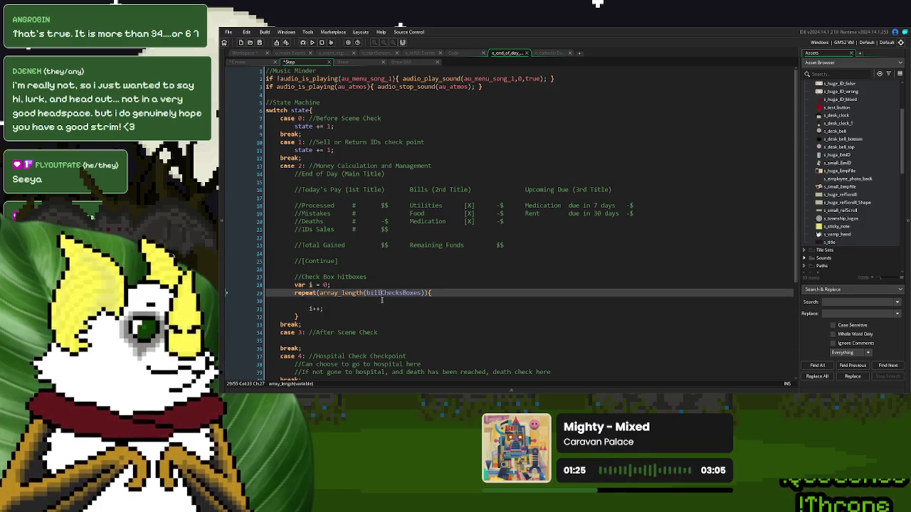
pyautogui.click(382, 300)
pyautogui.hotkey('ctrl', 'v')
pyautogui.hotkey('ctrl', 'z')
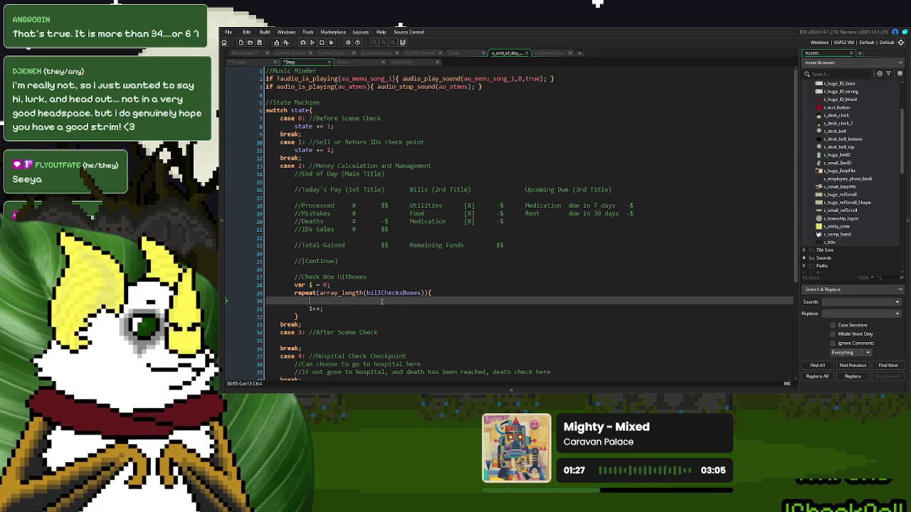
pyautogui.write('if')
pyautogui.hotkey('ctrl', 'v')
pyautogui.write('[i')
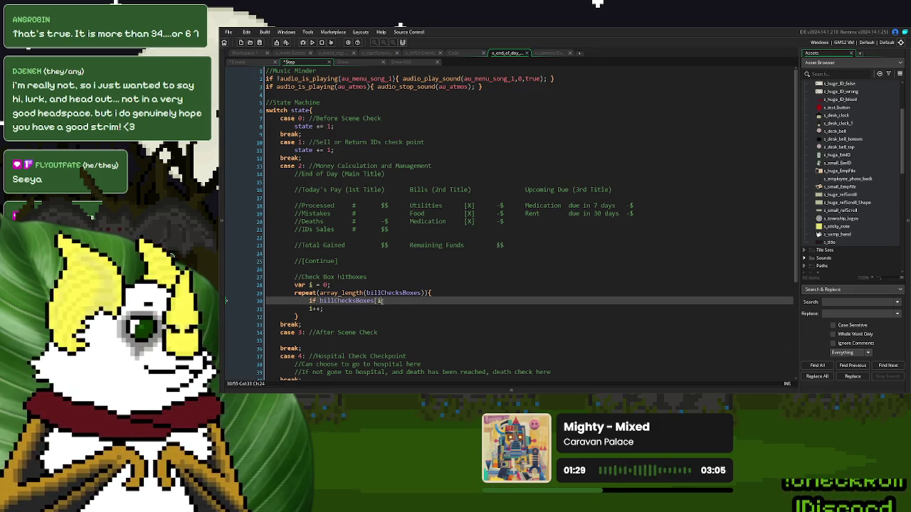
pyautogui.write('] != 0{')
pyautogui.press('Return')
pyautogui.press('Return')
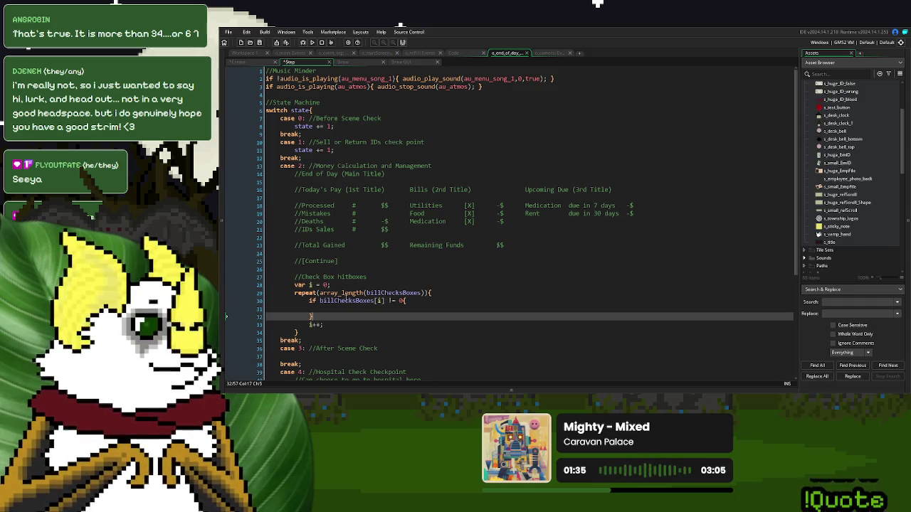
# Step: Rewrite the condition as is_string(billChecksBoxes[i]), leaving the block empty
pyautogui.click(320, 300)
pyautogui.moveTo(384, 300); pyautogui.dragTo(320, 302)
pyautogui.hotkey('ctrl', 'c')
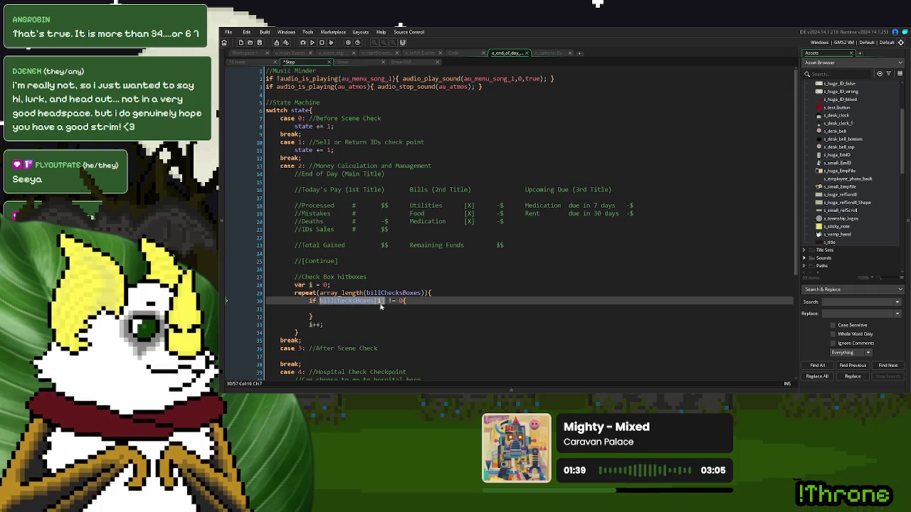
pyautogui.moveTo(410, 302); pyautogui.dragTo(320, 305)
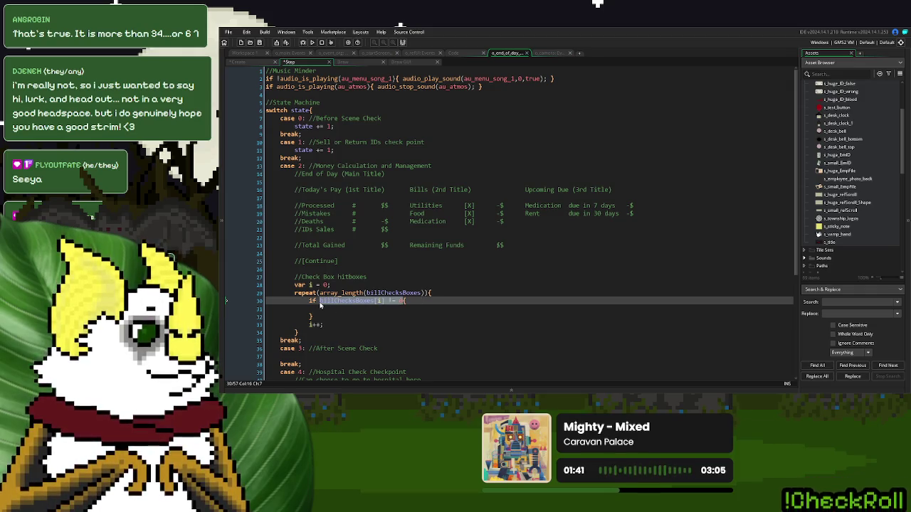
pyautogui.write('is_string(){')
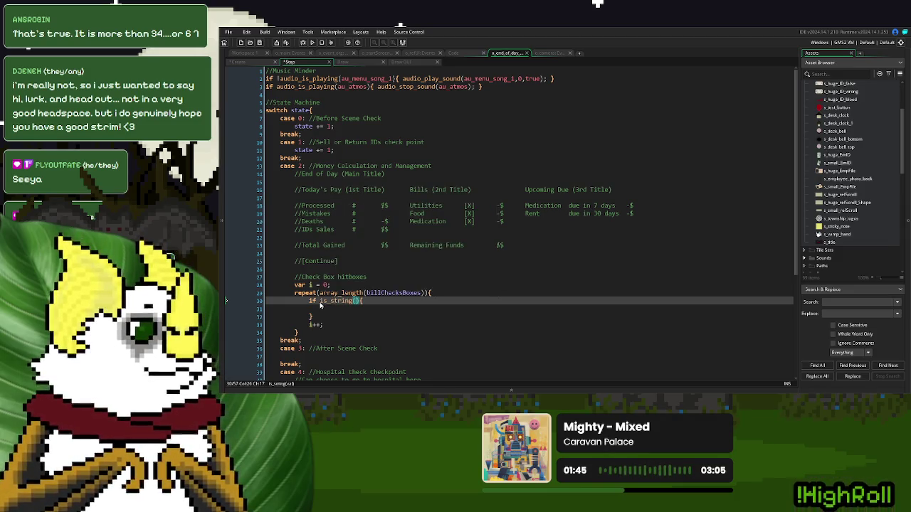
pyautogui.hotkey('ctrl', 'v')
pyautogui.click(365, 308)
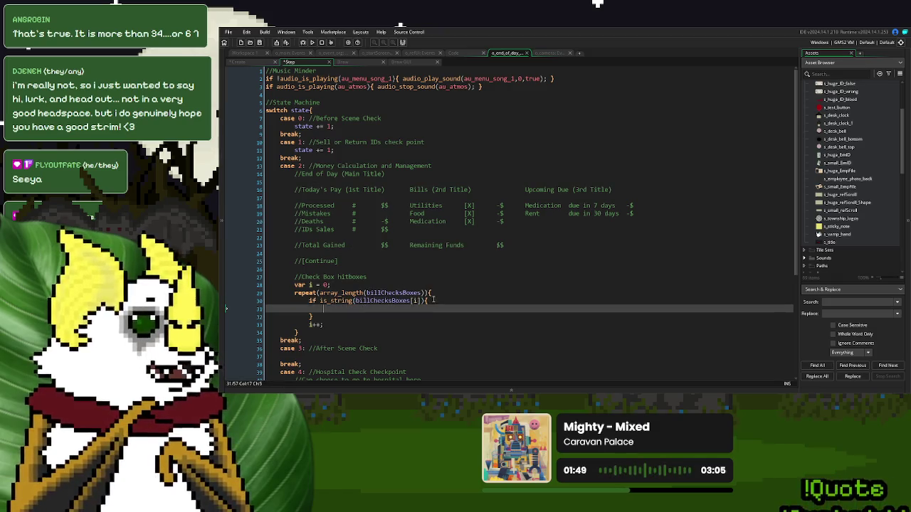
pyautogui.moveTo(431, 300); pyautogui.dragTo(309, 302)
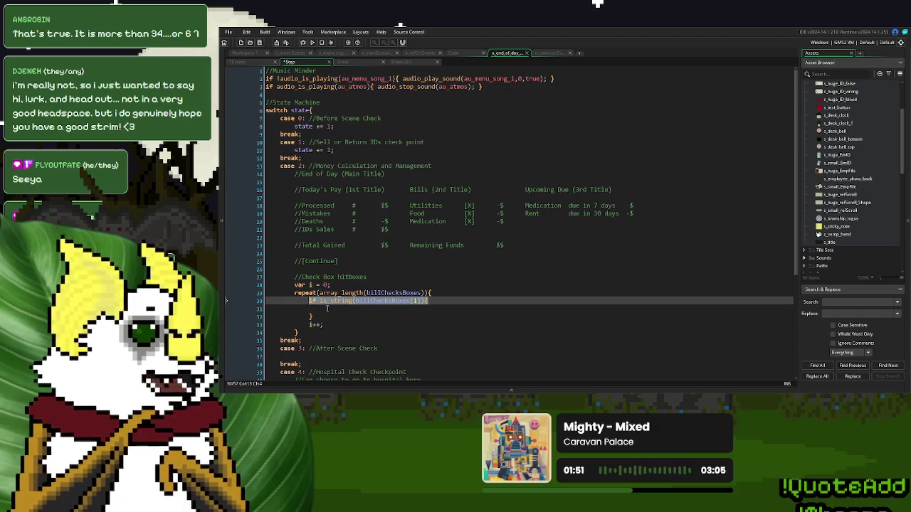
pyautogui.click(327, 308)
pyautogui.click(343, 285)
# Step: Declare var _checkBox = collision_rectangle(0,0,0,0,o_mouse,false,true) on line 28
pyautogui.write('ar _')
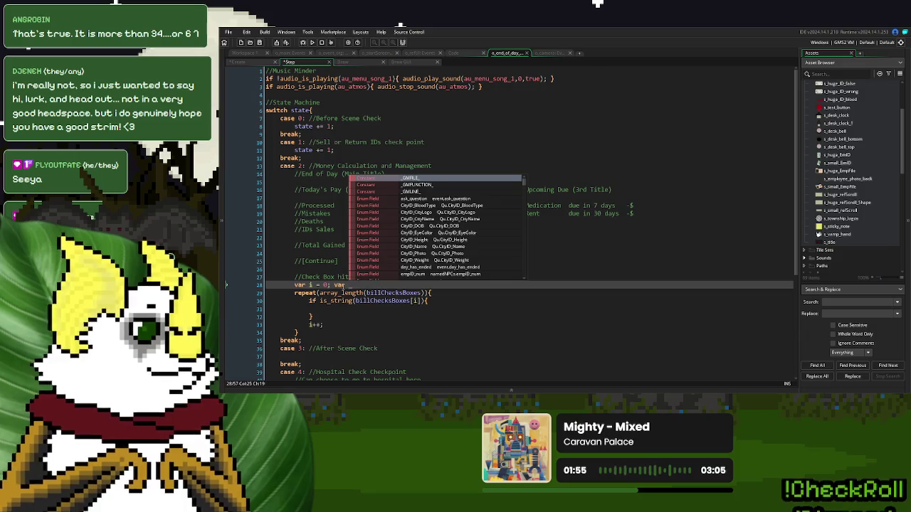
pyautogui.write('check')
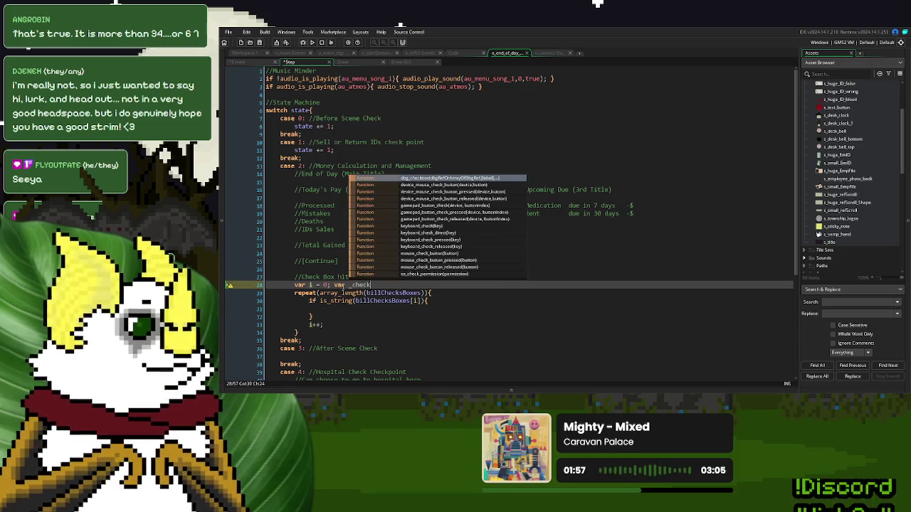
pyautogui.write('Box = ')
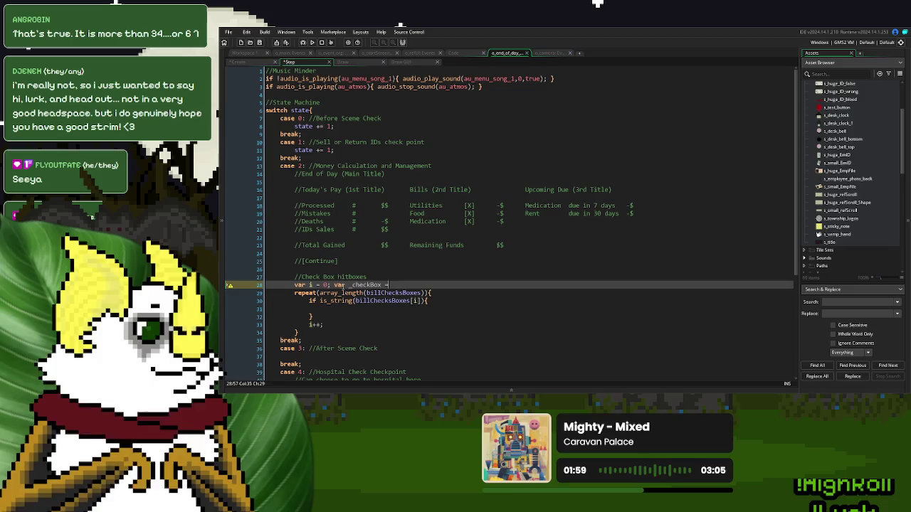
pyautogui.write('collisi')
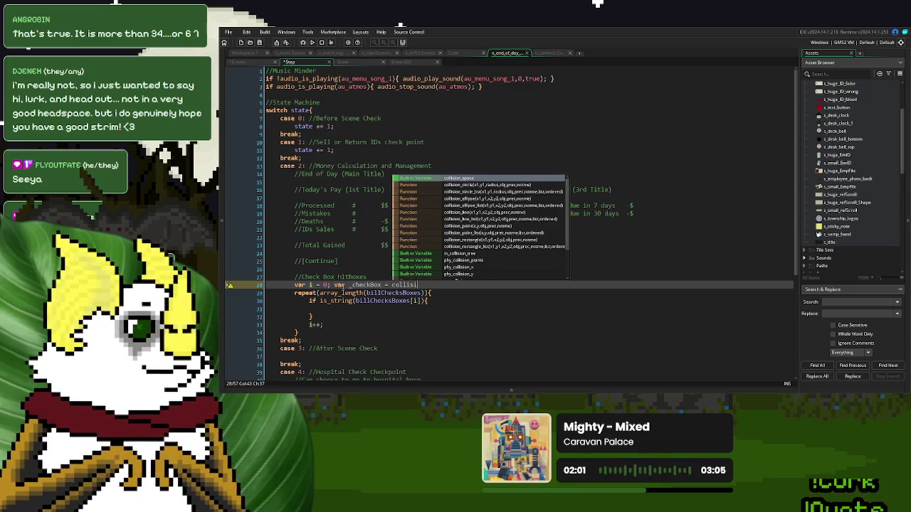
pyautogui.write('on_rec')
pyautogui.press('Return')
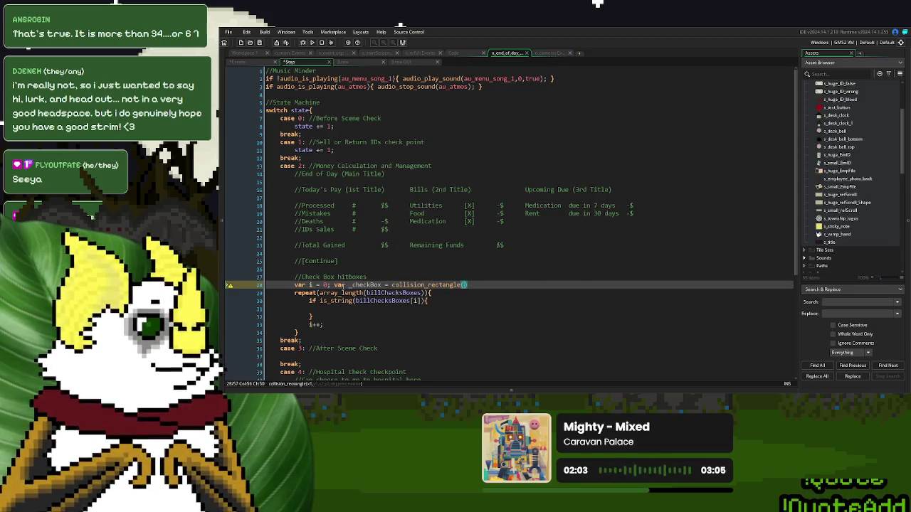
pyautogui.write('x = collision_rectangle(0')
pyautogui.write(',0,0,0,')
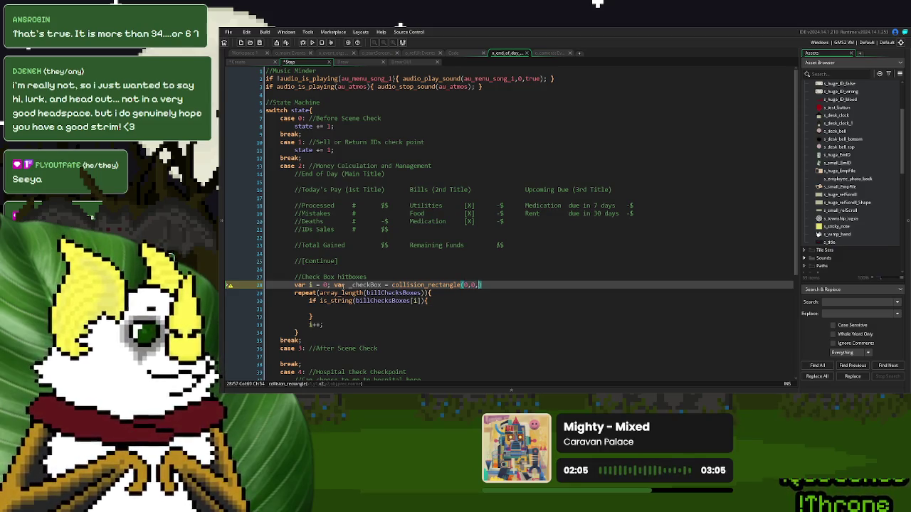
pyautogui.write('o_m')
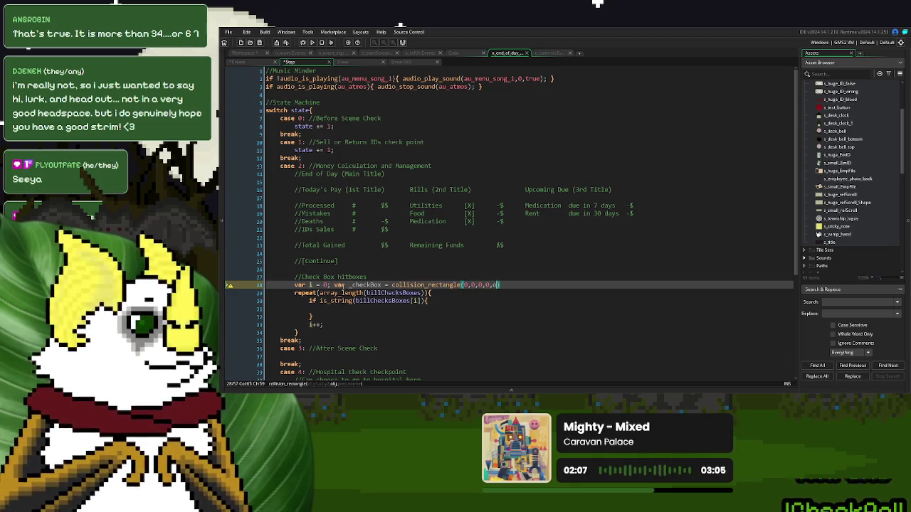
pyautogui.write('ouse,false,true')
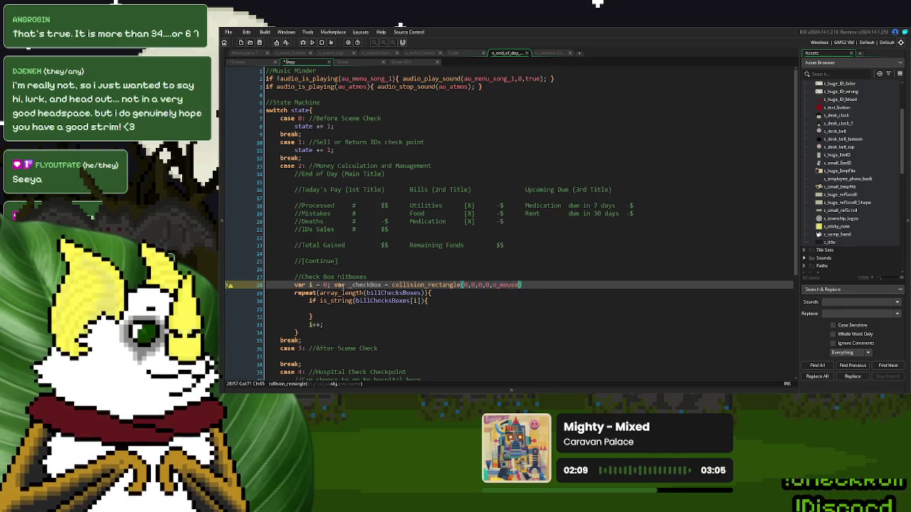
pyautogui.write(');')
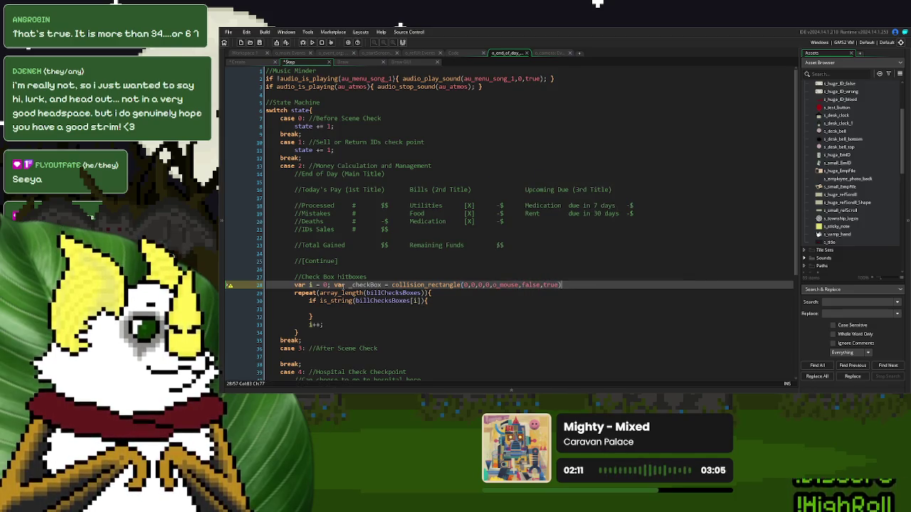
# Step: Copy the _checkBox collision statement into the empty is_string block
pyautogui.moveTo(565, 286); pyautogui.dragTo(349, 285)
pyautogui.hotkey('ctrl', 'c')
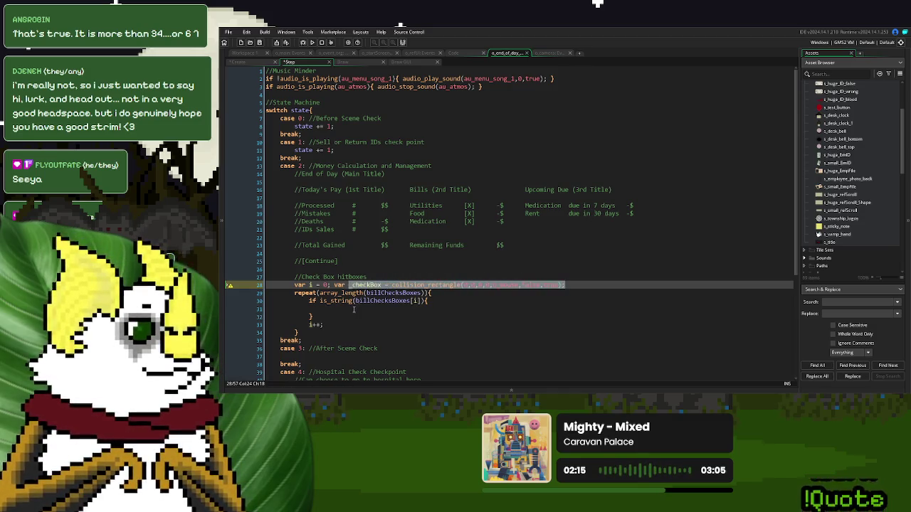
pyautogui.click(359, 308)
pyautogui.hotkey('ctrl', 'v')
pyautogui.click(343, 62)
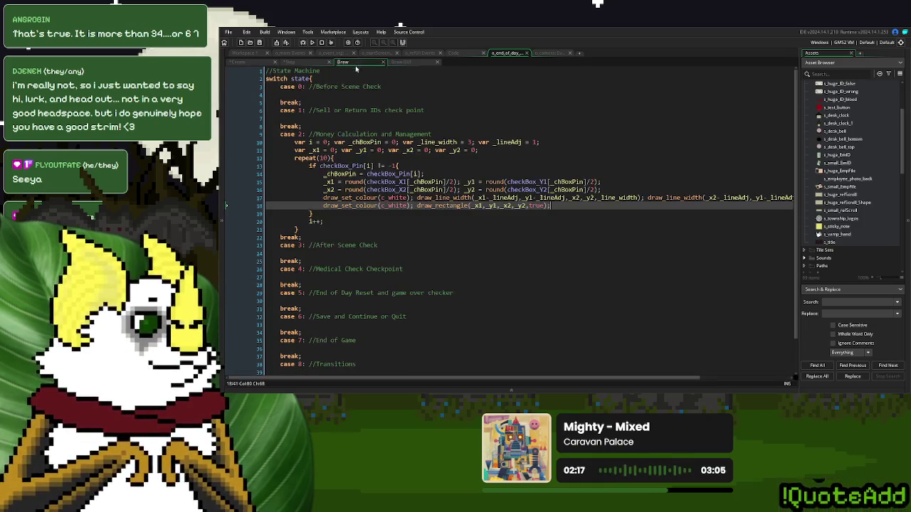
# Step: Bring the Draw event's _x1, _y1, _x2, _y2 declarations into the Step event below line 28
pyautogui.click(452, 204)
pyautogui.moveTo(480, 150); pyautogui.dragTo(296, 157)
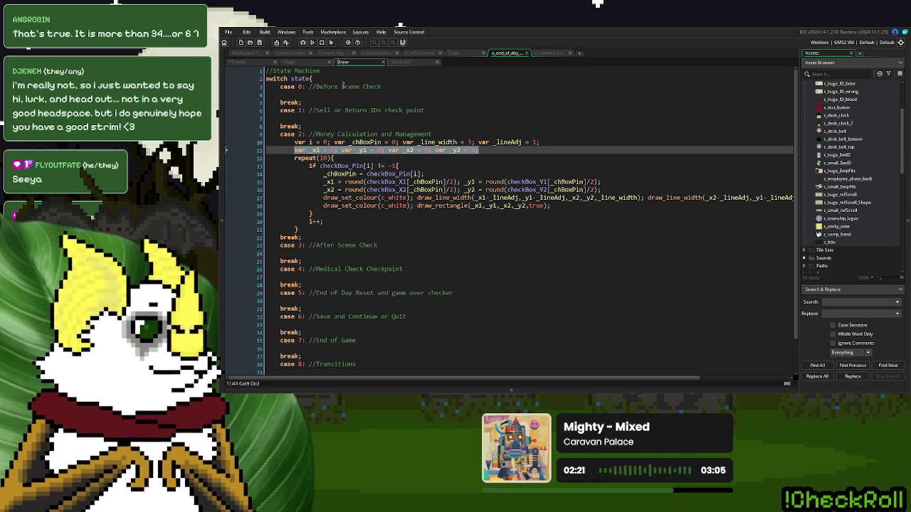
pyautogui.click(309, 63)
pyautogui.click(582, 285)
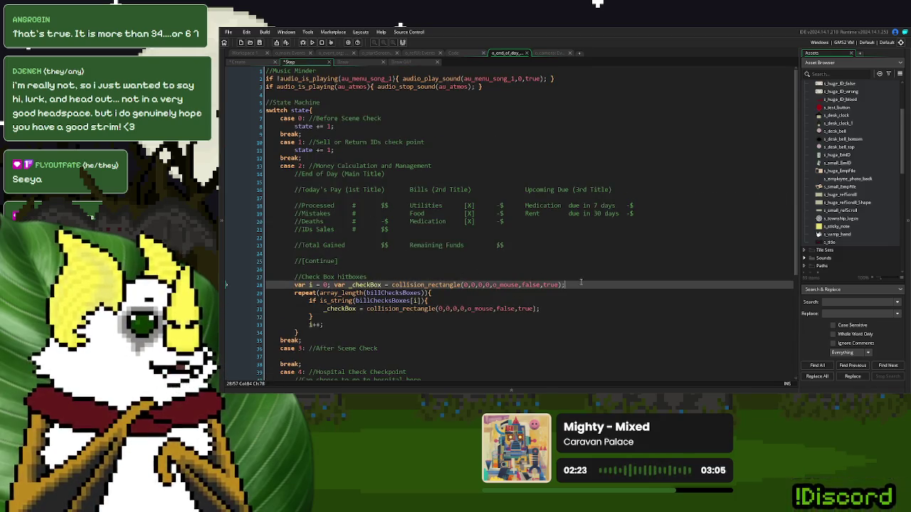
pyautogui.press('Return')
pyautogui.hotkey('ctrl', 'v')
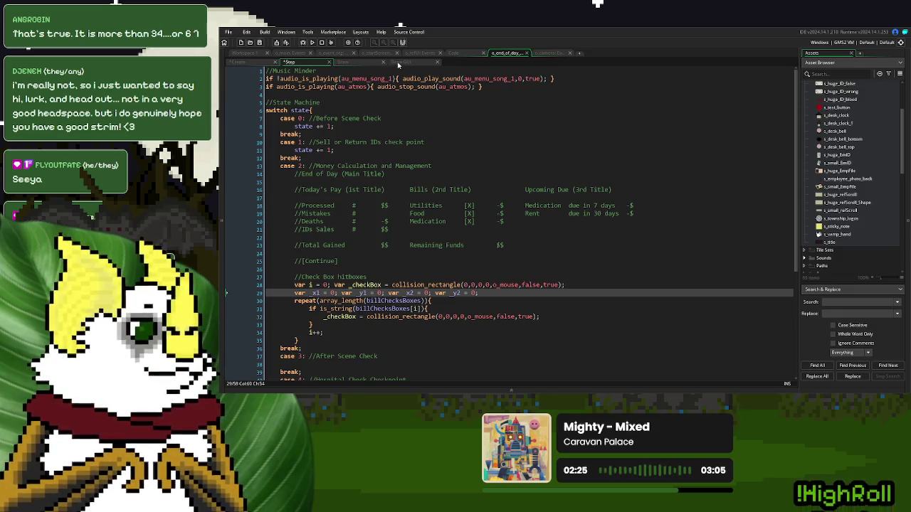
# Step: Add the _chBoxPin declaration on line 29 and remove the extra leading space
pyautogui.click(361, 64)
pyautogui.moveTo(401, 142); pyautogui.dragTo(331, 141)
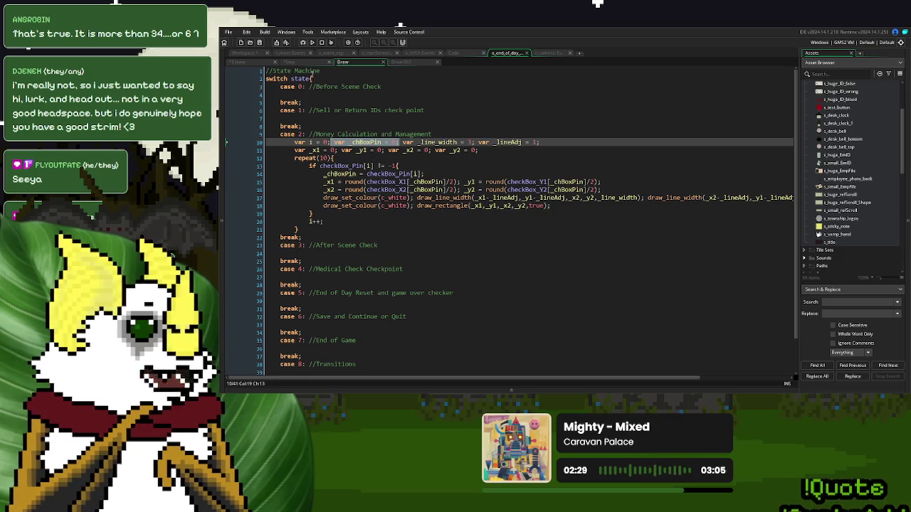
pyautogui.hotkey('ctrl', 'c')
pyautogui.click(303, 63)
pyautogui.click(295, 292)
pyautogui.hotkey('ctrl', 'v')
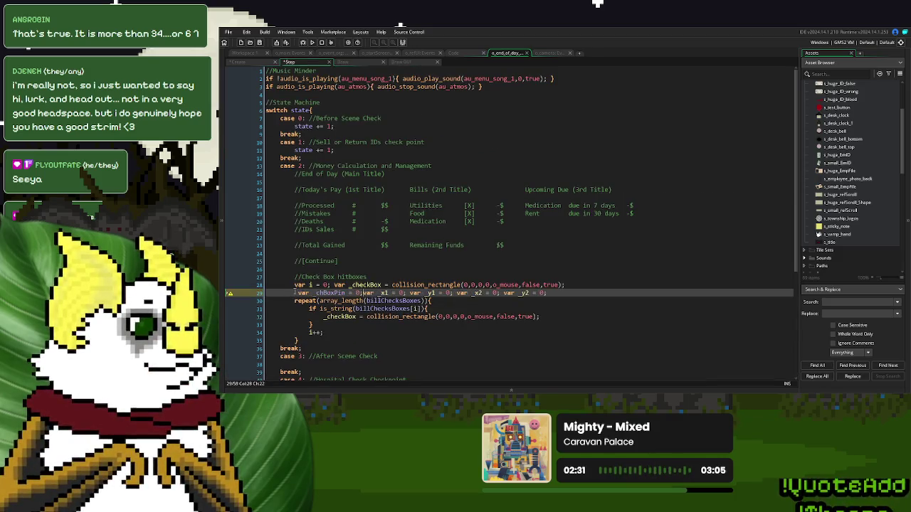
pyautogui.click(298, 292)
pyautogui.press('BackSpace')
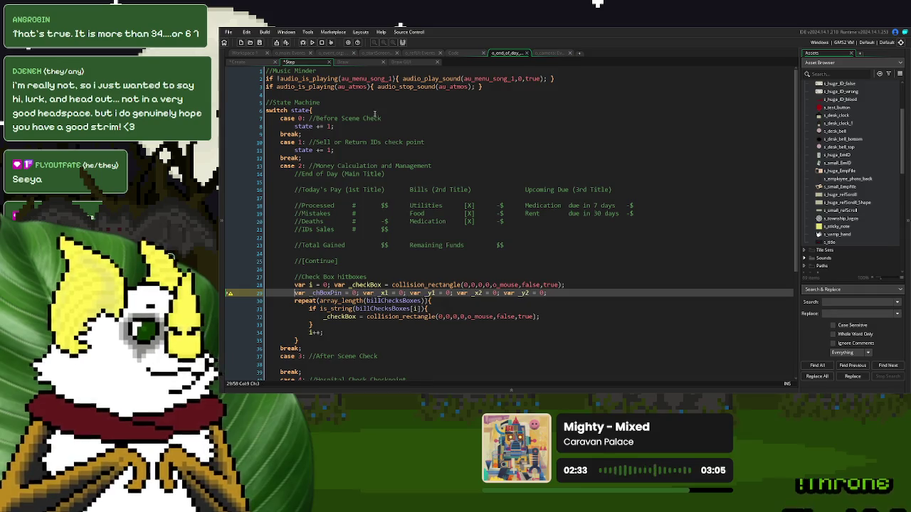
# Step: Paste the Draw event's pin and corner-coordinate assignments at the start of the loop
pyautogui.click(360, 62)
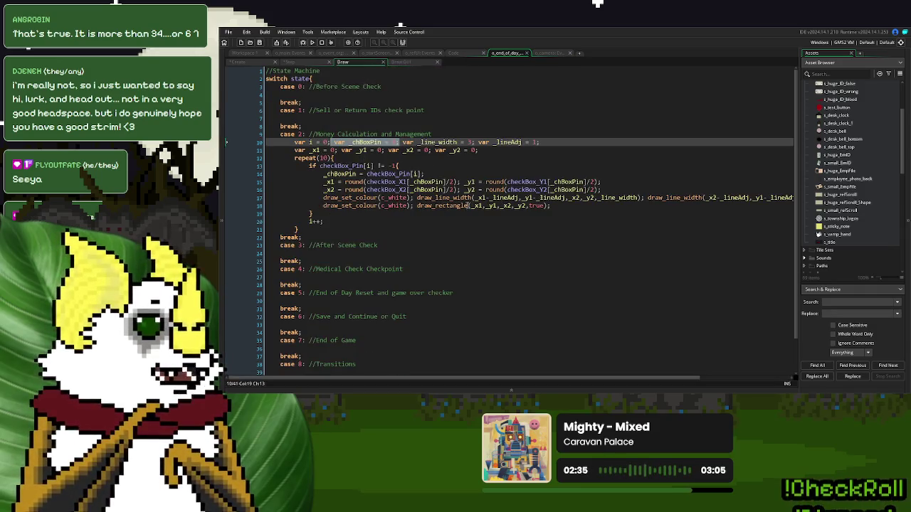
pyautogui.moveTo(607, 191); pyautogui.dragTo(322, 173)
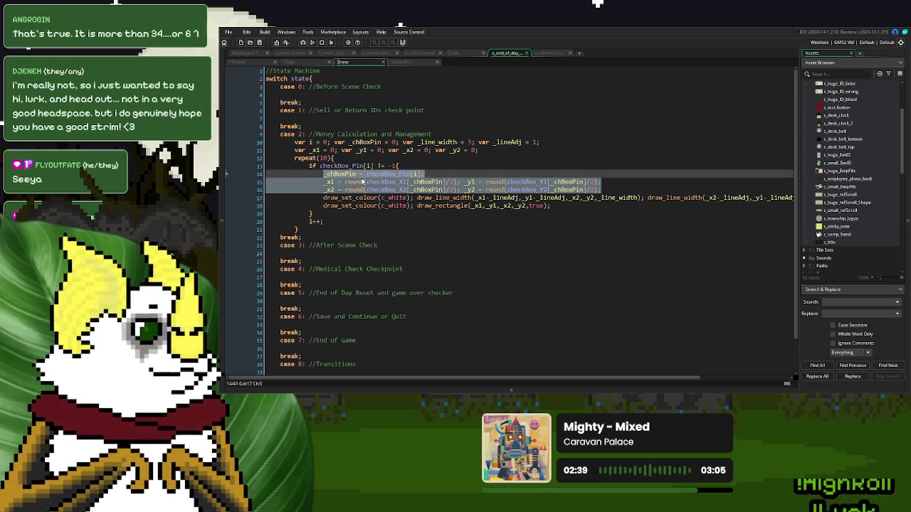
pyautogui.click(292, 62)
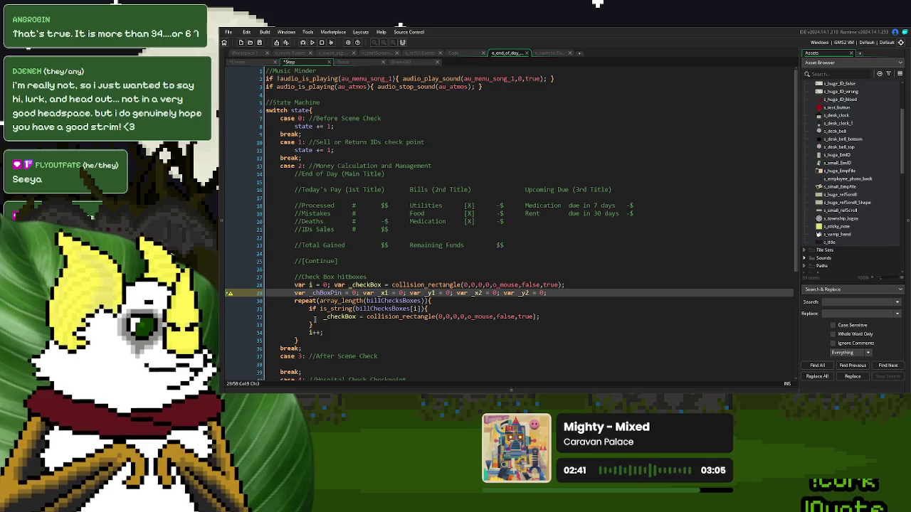
pyautogui.click(311, 309)
pyautogui.press('Return')
pyautogui.press('Up')
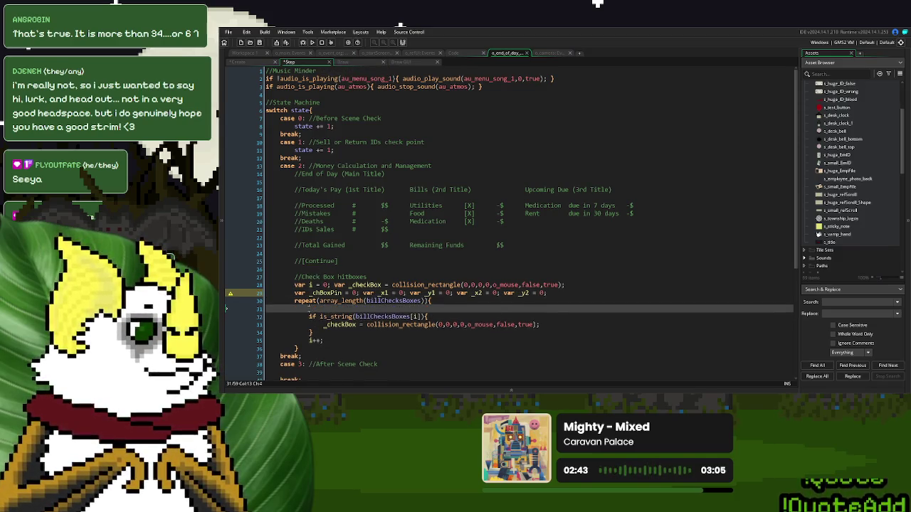
pyautogui.hotkey('ctrl', 'v')
# Step: Wrap the loop body in a checkBox_Pin[i] != -1 condition with its closing brace and indentation
pyautogui.moveTo(615, 326)
pyautogui.mouseDown()
pyautogui.moveTo(323, 310)
pyautogui.moveTo(322, 320)
pyautogui.mouseUp()
pyautogui.hotkey('shift', 'Tab')
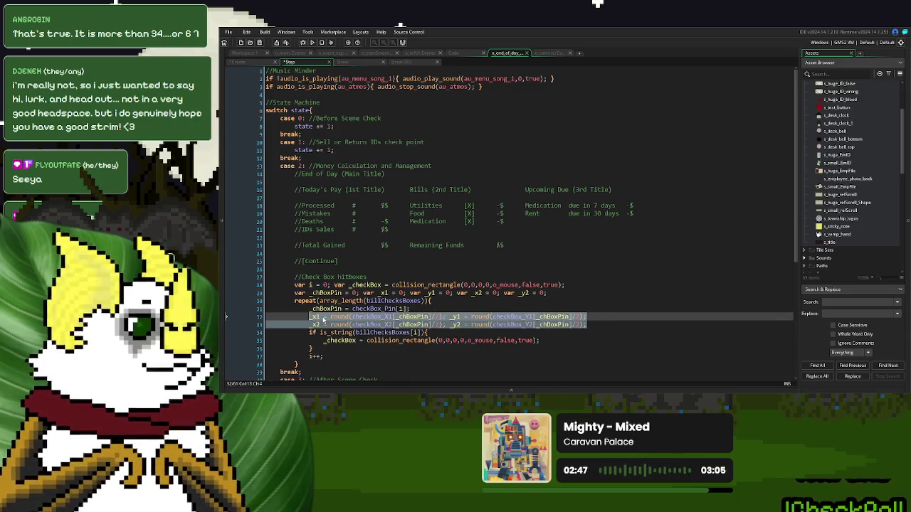
pyautogui.click(334, 309)
pyautogui.click(370, 62)
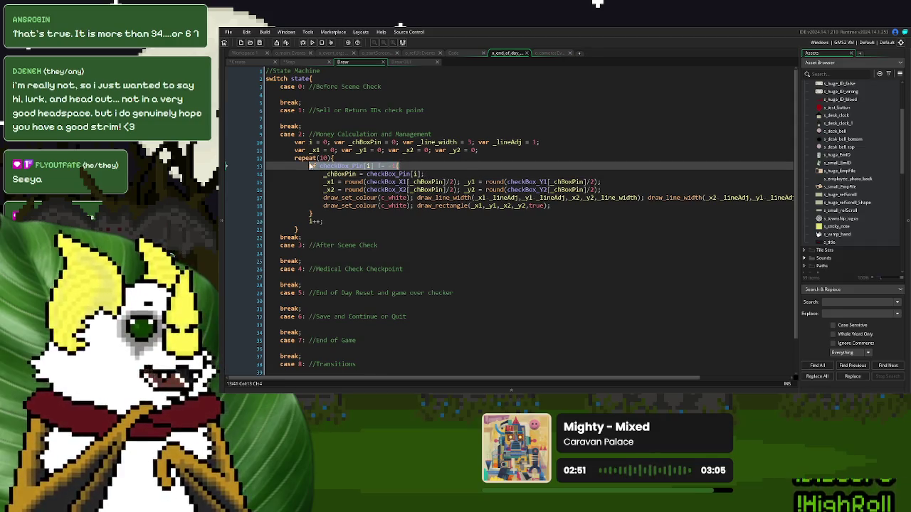
pyautogui.click(304, 65)
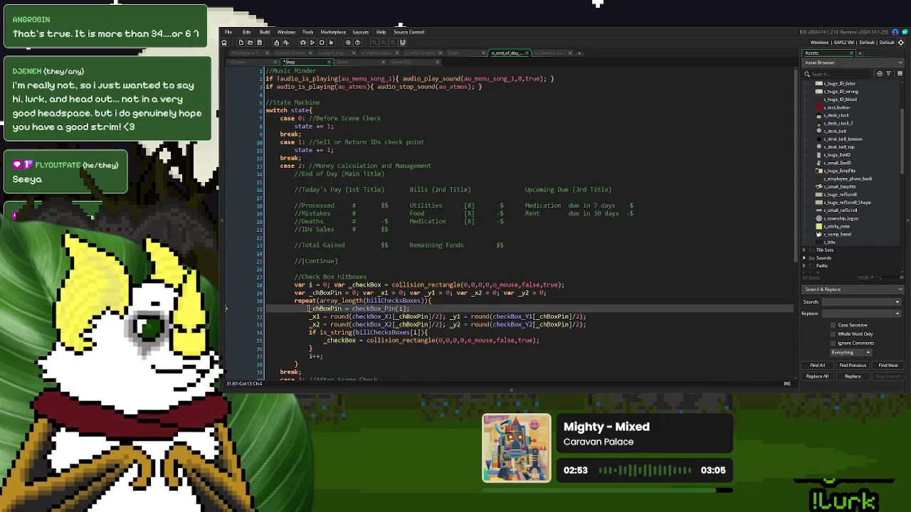
pyautogui.hotkey('ctrl', 'v')
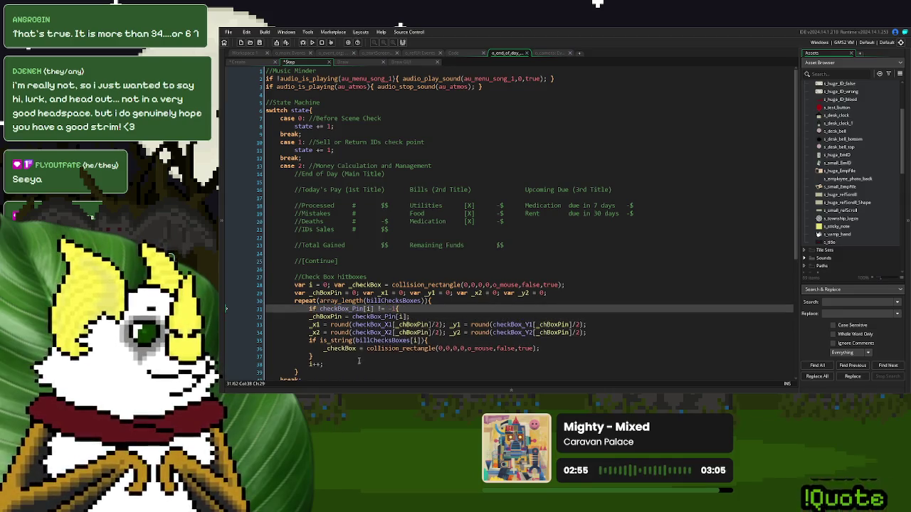
pyautogui.click(354, 355)
pyautogui.press('Return')
pyautogui.write('}')
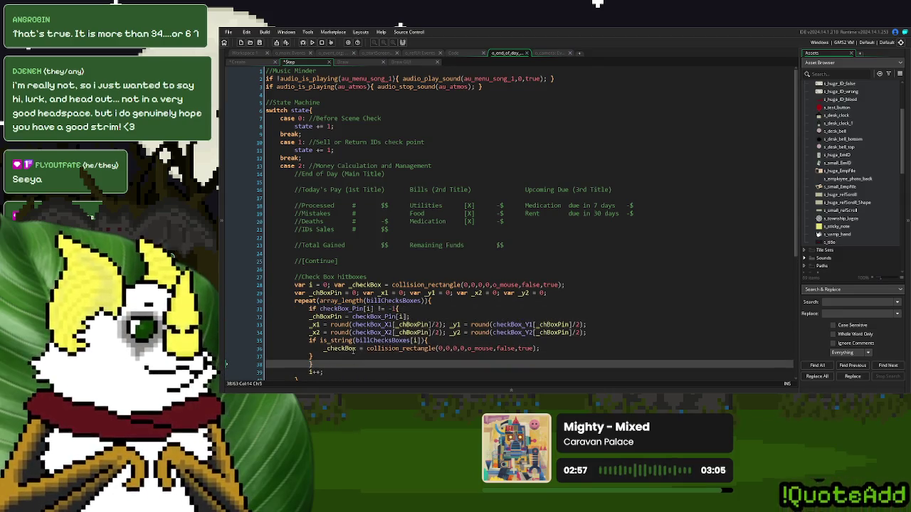
pyautogui.moveTo(324, 355)
pyautogui.mouseDown()
pyautogui.moveTo(310, 308)
pyautogui.moveTo(308, 316)
pyautogui.mouseUp()
pyautogui.press('Tab')
pyautogui.click(383, 340)
# Step: Fix the indentation of the pin-check block
pyautogui.scroll(-5, 374, 260)
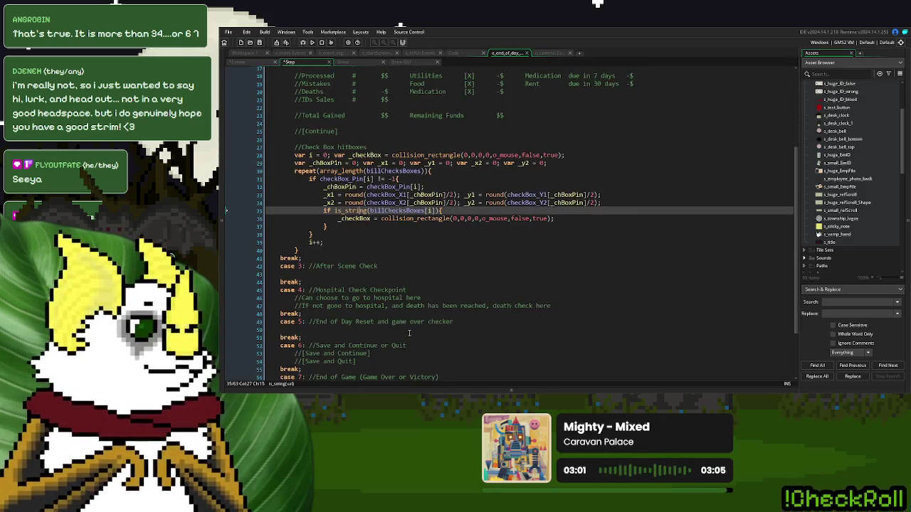
pyautogui.scroll(1, 374, 260)
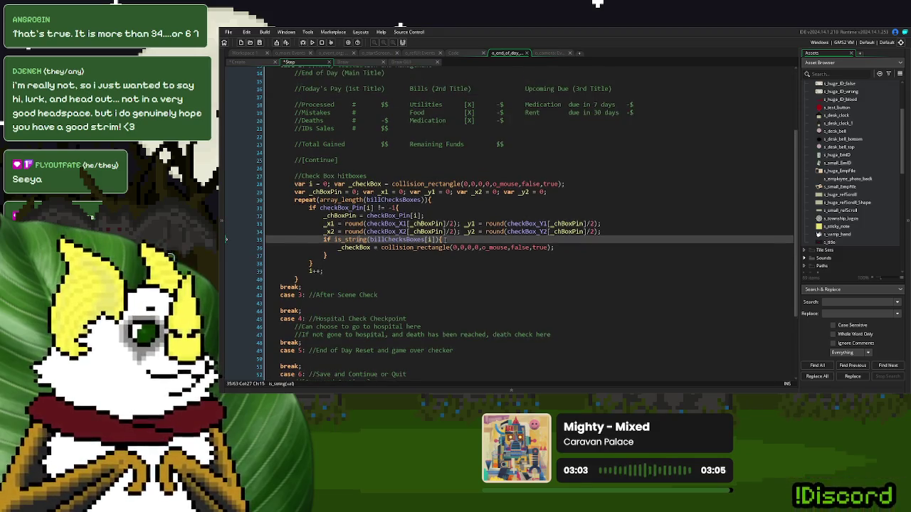
pyautogui.moveTo(328, 255); pyautogui.dragTo(323, 215)
pyautogui.hotkey('shift', 'Tab')
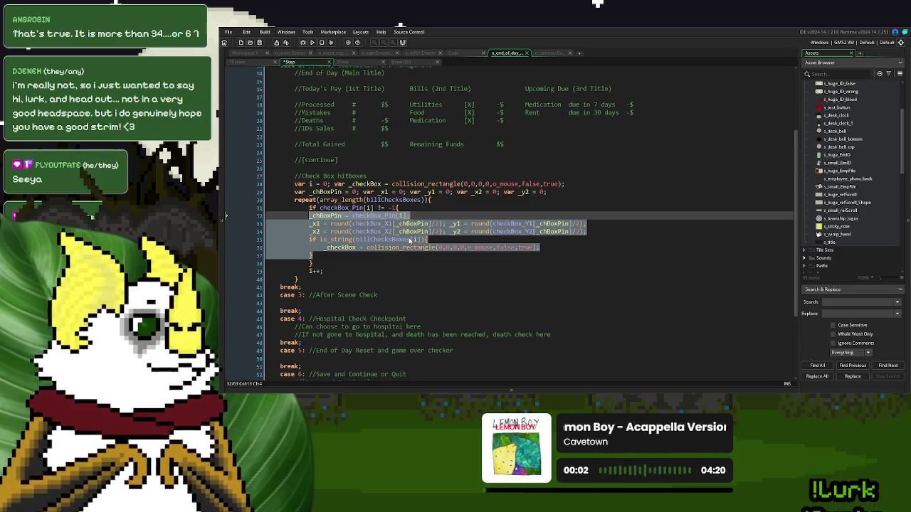
pyautogui.press('Tab')
pyautogui.click(446, 242)
# Step: Place the is_string(billChecksBoxes[i]) condition above the pin check and close its block
pyautogui.moveTo(447, 242); pyautogui.dragTo(324, 240)
pyautogui.click(308, 208)
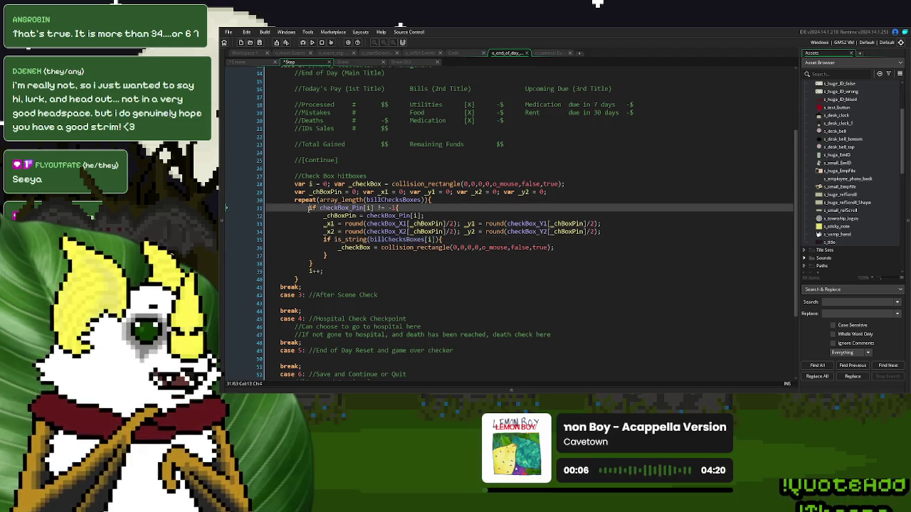
pyautogui.press('Return')
pyautogui.press('Up')
pyautogui.hotkey('ctrl', 'v')
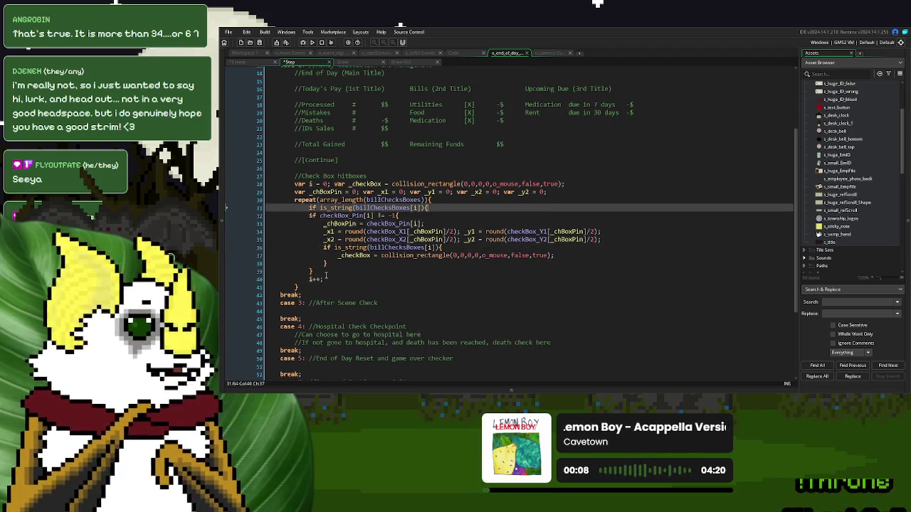
pyautogui.click(333, 271)
pyautogui.write('}')
# Step: Move the collision line into the block and use _x1,_y1,_x2,_y2 as its rectangle
pyautogui.moveTo(552, 256)
pyautogui.mouseDown()
pyautogui.moveTo(337, 256)
pyautogui.moveTo(324, 247)
pyautogui.mouseUp()
pyautogui.hotkey('ctrl', 'x')
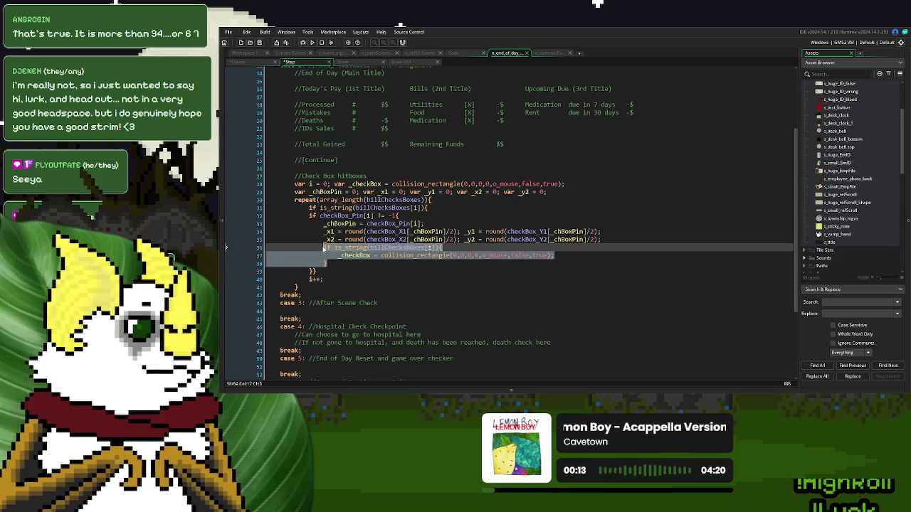
pyautogui.hotkey('ctrl', 'v')
pyautogui.click(328, 231)
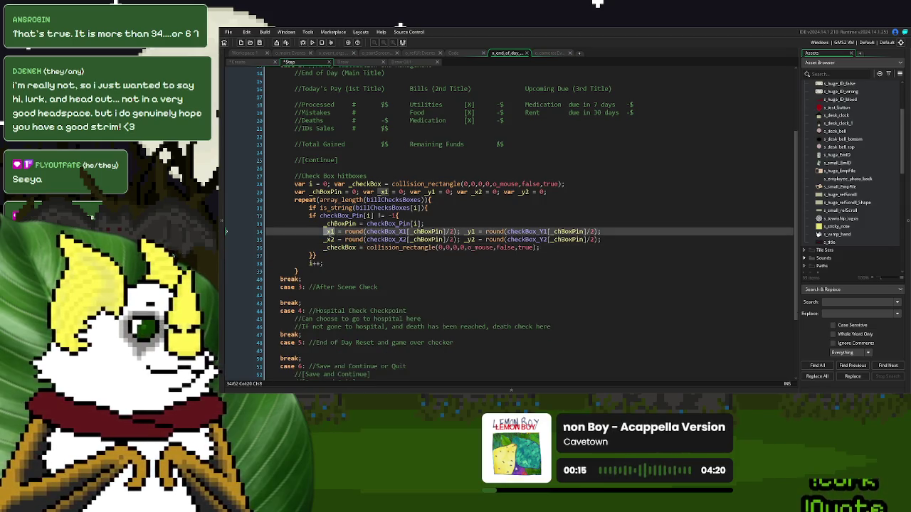
pyautogui.click(464, 247)
pyautogui.moveTo(464, 247); pyautogui.dragTo(439, 248)
pyautogui.write('_x1,_y1,_x2,_y2')
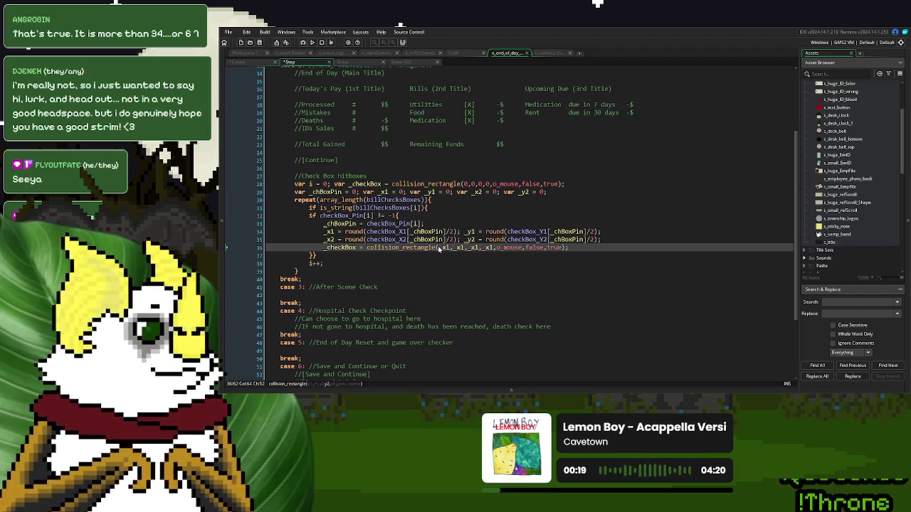
pyautogui.press('Left')
pyautogui.press('Left')
pyautogui.press('Left')
pyautogui.write('_y1')
pyautogui.press('Right')
pyautogui.press('BackSpace')
pyautogui.write('2,_')
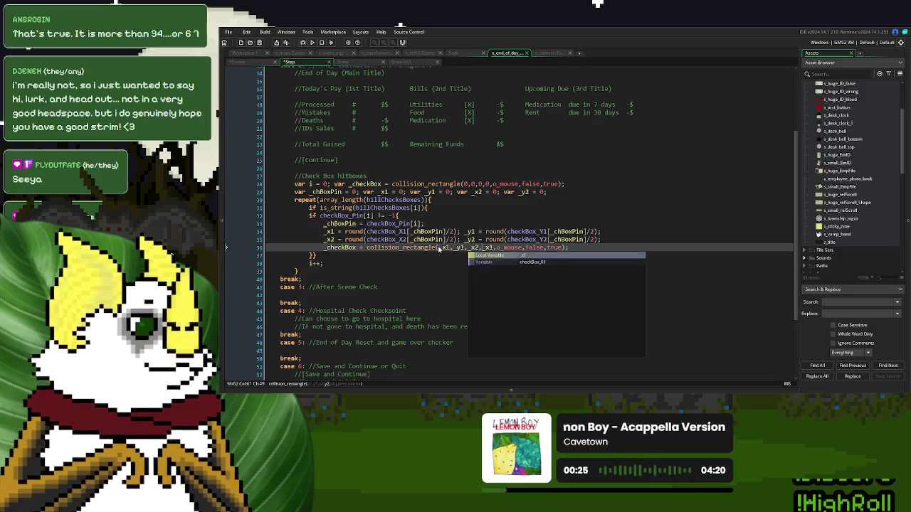
pyautogui.write('y2')
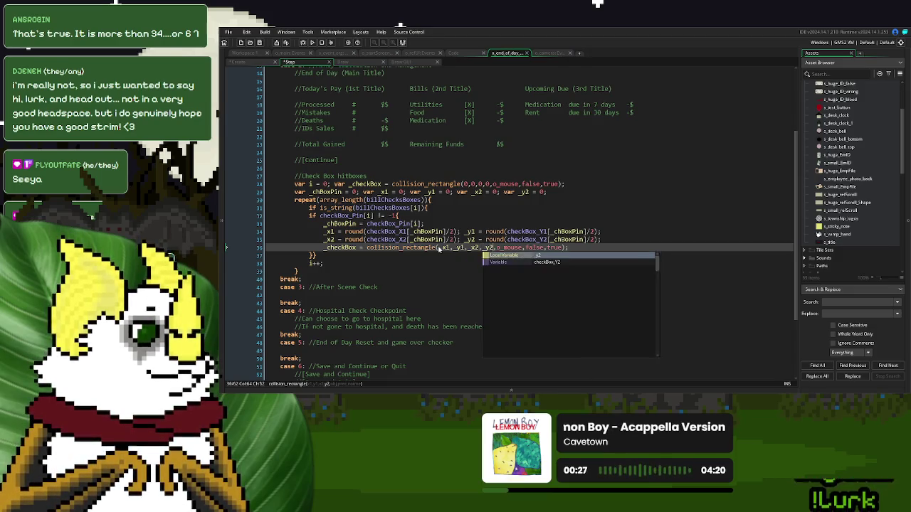
pyautogui.press('Escape')
# Step: Review the _checkBox uses and corner calculations, then start a line after the collision check
pyautogui.click(354, 248)
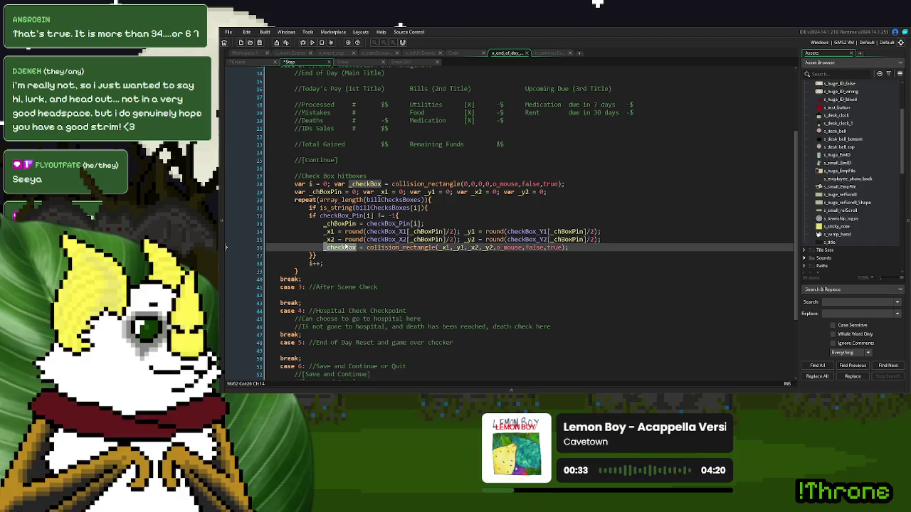
pyautogui.click(386, 235)
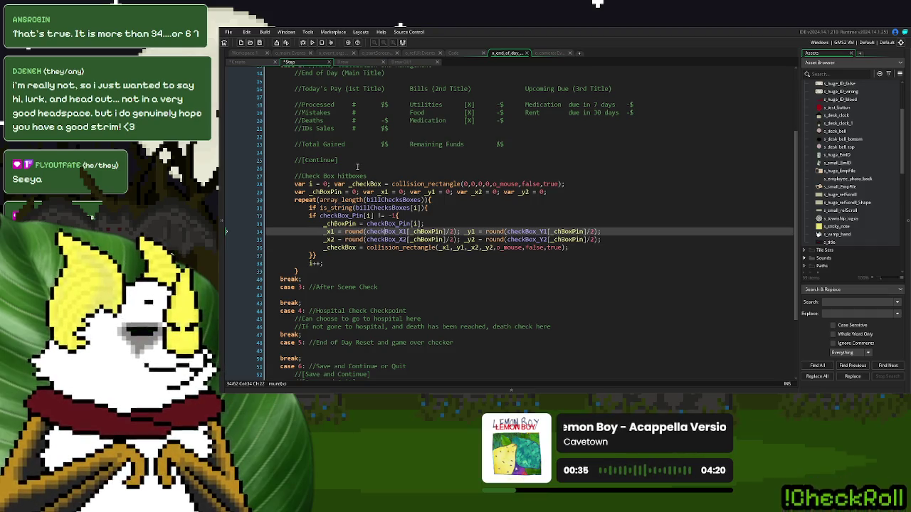
pyautogui.click(577, 247)
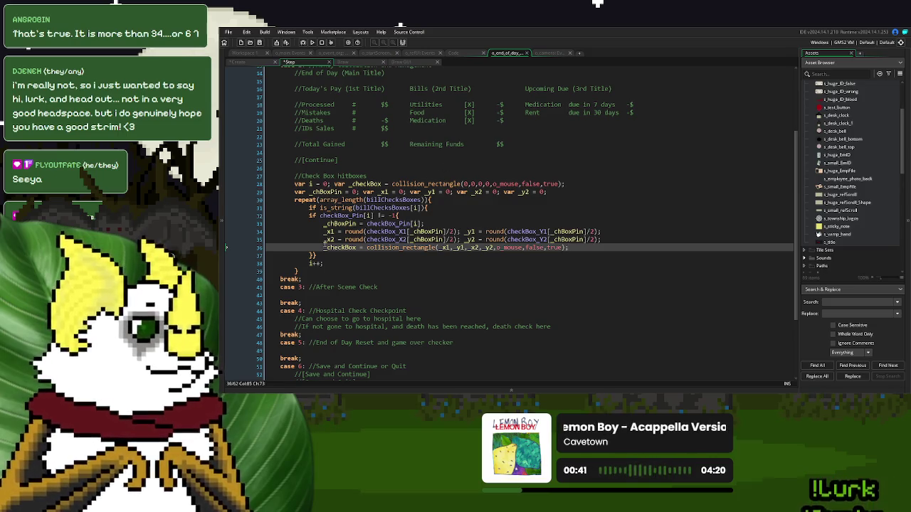
pyautogui.doubleClick(329, 248)
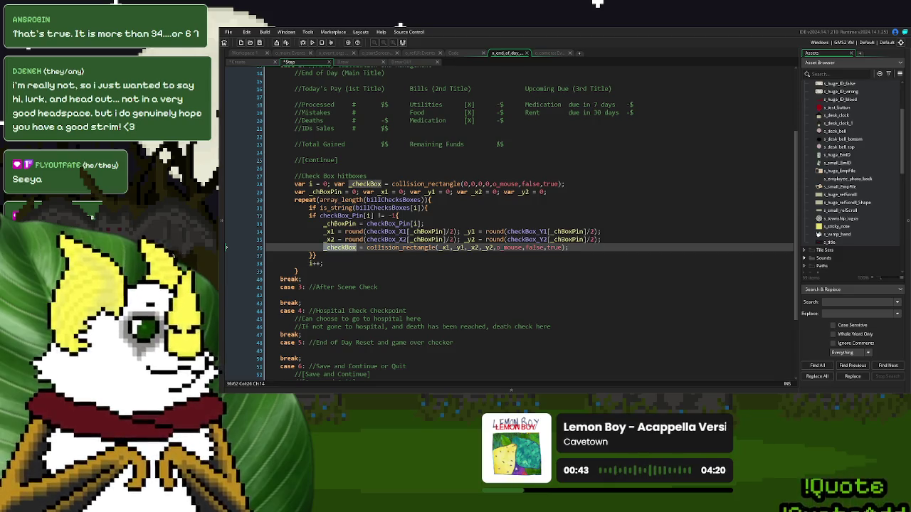
pyautogui.click(586, 248)
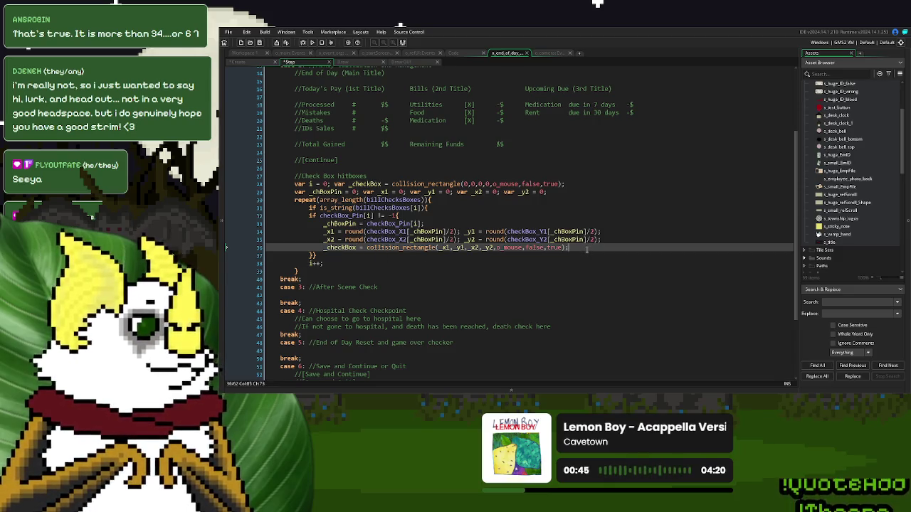
pyautogui.press('Return')
# Step: Add an if _checkBox != noone block after the collision check
pyautogui.write('if _checkBox')
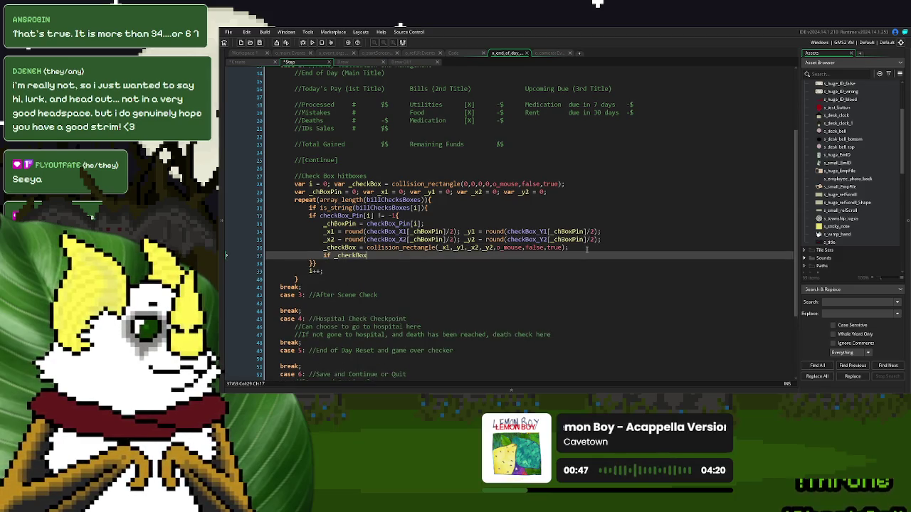
pyautogui.write(' != noone {')
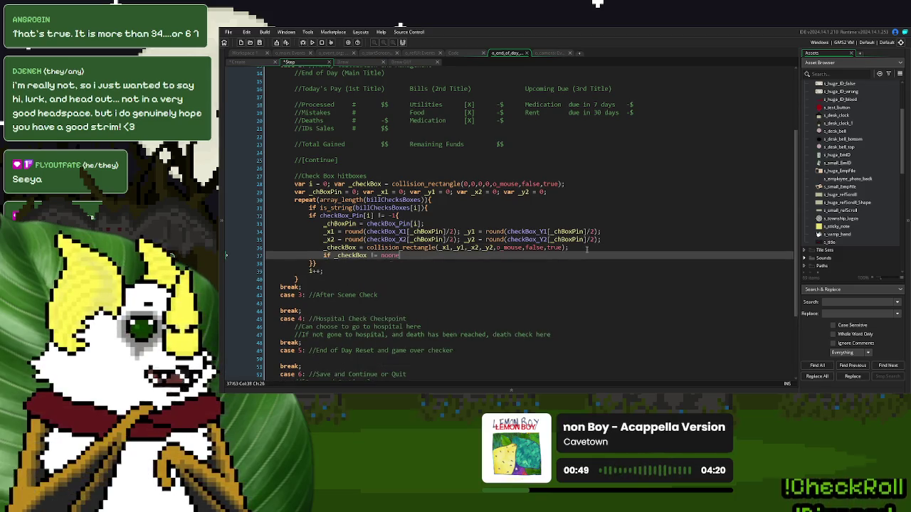
pyautogui.press('BackSpace')
pyautogui.press('BackSpace')
pyautogui.write('}')
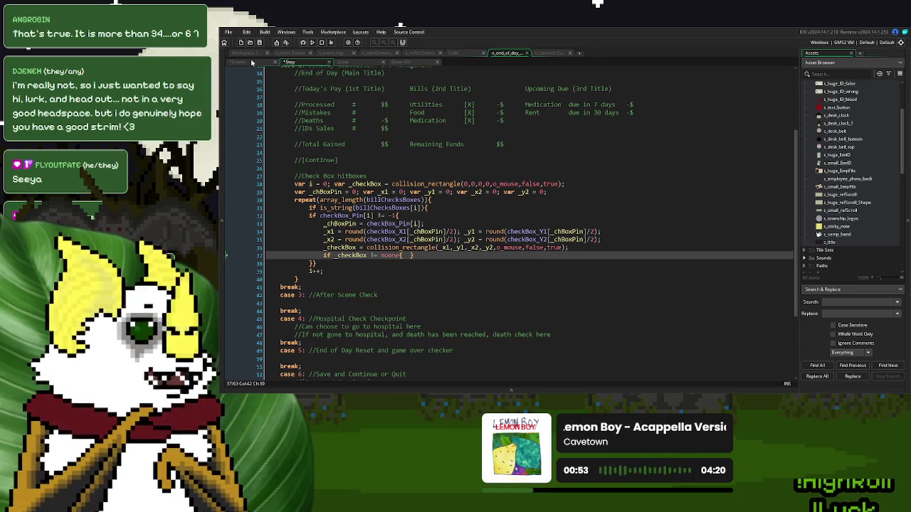
# Step: Initialise checkBoxIndex = -1 at the start of the hitbox section
pyautogui.click(253, 62)
pyautogui.click(321, 274)
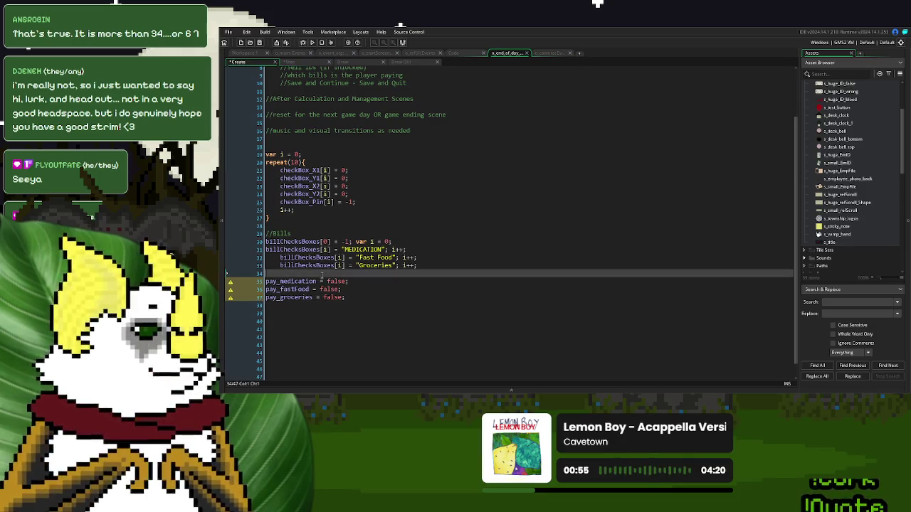
pyautogui.press('Return')
pyautogui.press('Return')
pyautogui.press('Up')
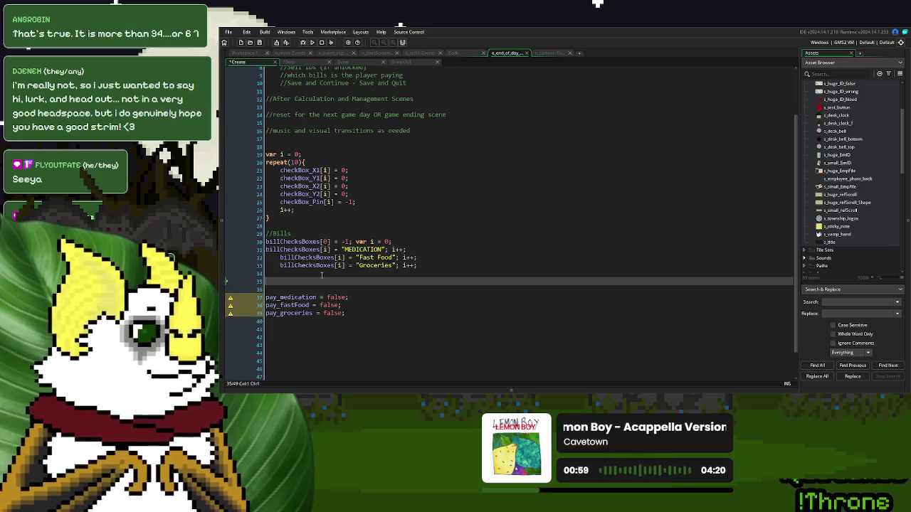
pyautogui.write('ch')
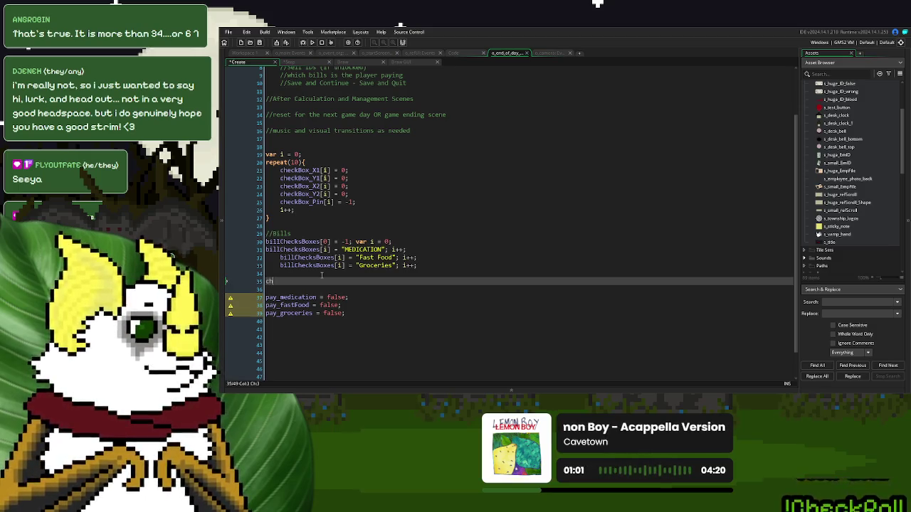
pyautogui.write('eckBoxInd')
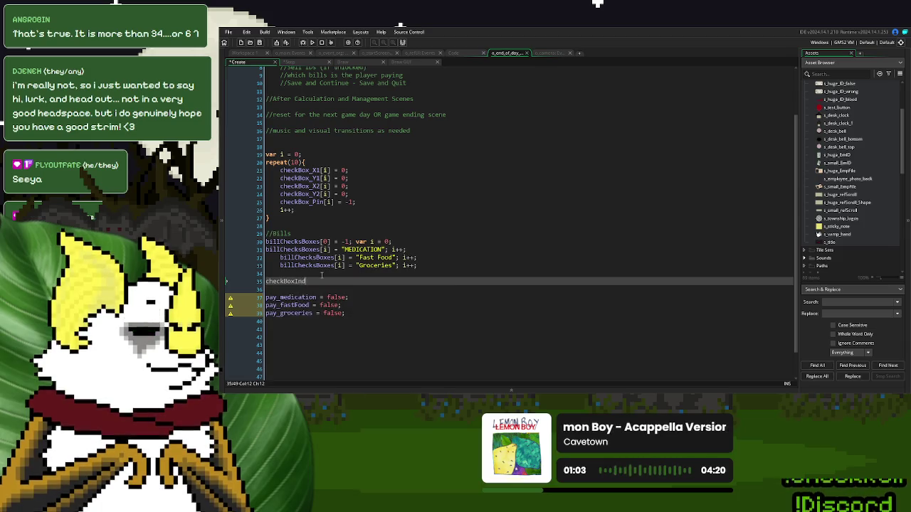
pyautogui.write('ex = -1;')
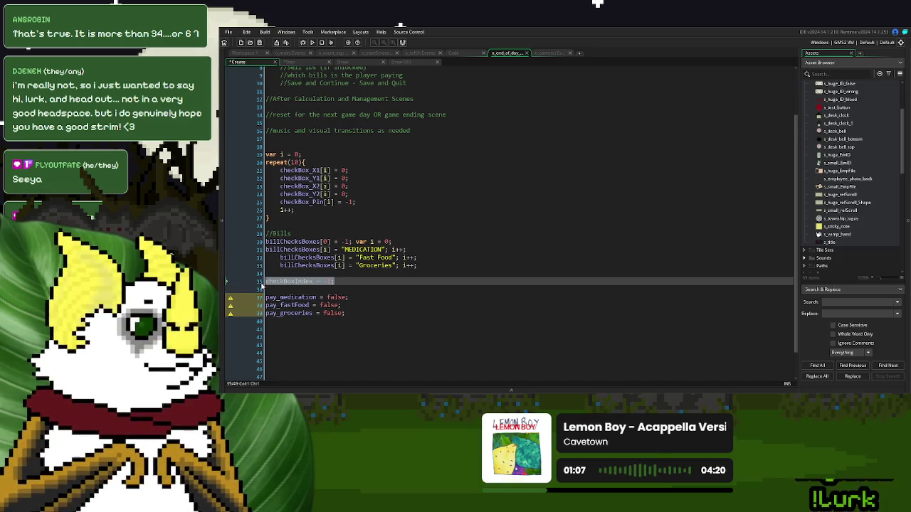
pyautogui.click(312, 64)
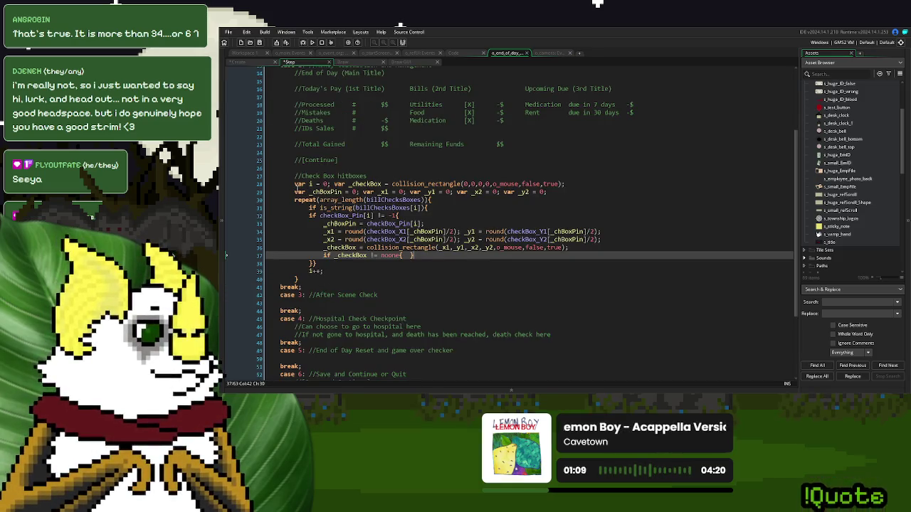
pyautogui.click(292, 185)
pyautogui.write('checkBoxIndex = -1;')
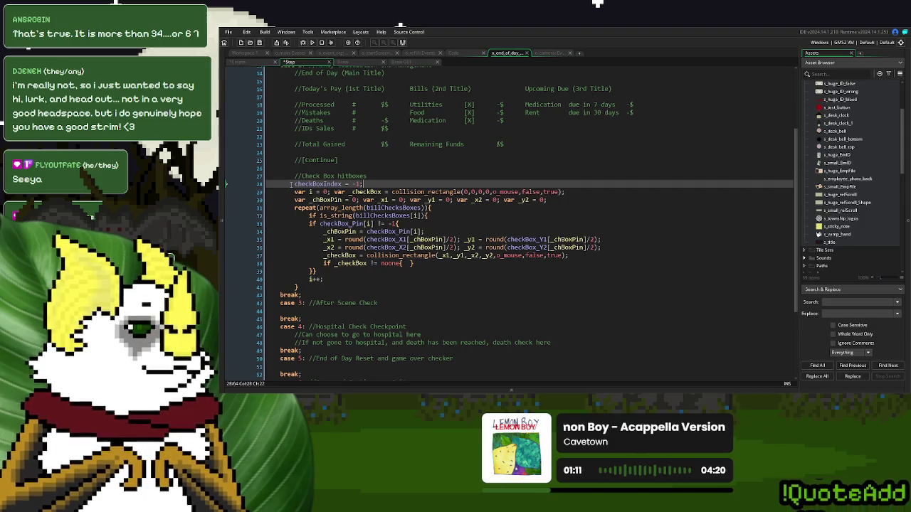
# Step: Set checkBoxIndex = i inside the noone check
pyautogui.click(408, 263)
pyautogui.write('checkBoxIndex = -1;')
pyautogui.hotkey('shift', 'Left')
pyautogui.hotkey('shift', 'Left')
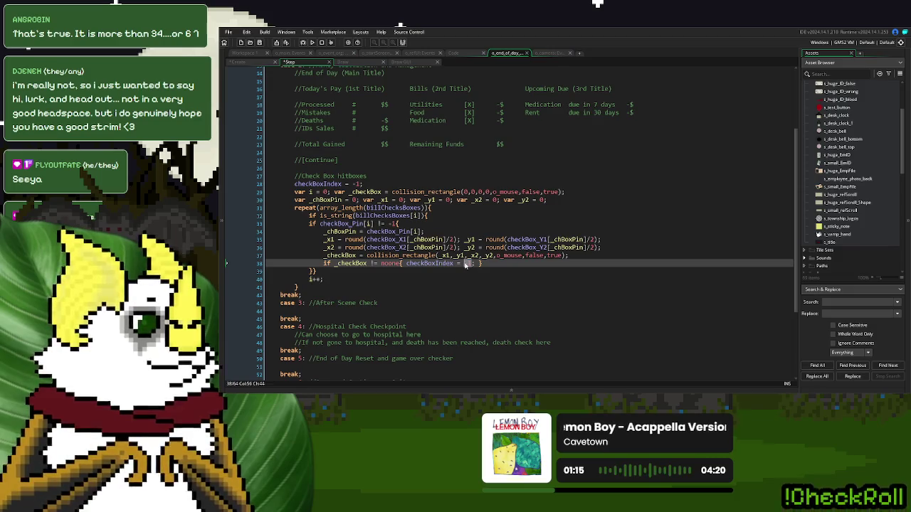
pyautogui.write('i')
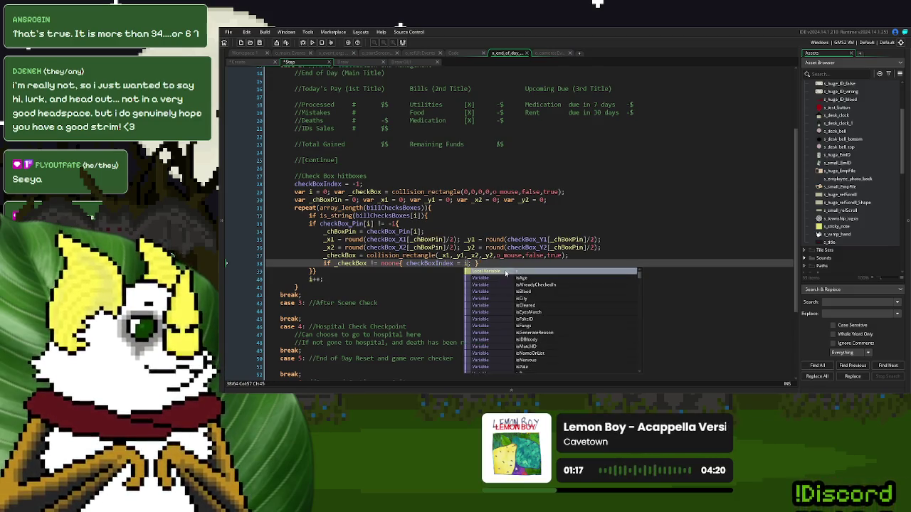
pyautogui.press('Escape')
pyautogui.press('Left')
pyautogui.press('Left')
pyautogui.press('Left')
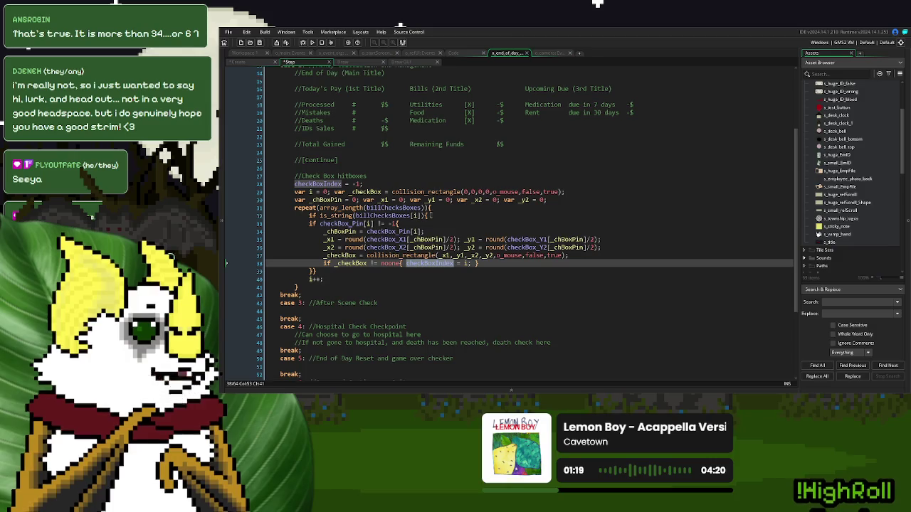
pyautogui.click(348, 65)
pyautogui.click(376, 206)
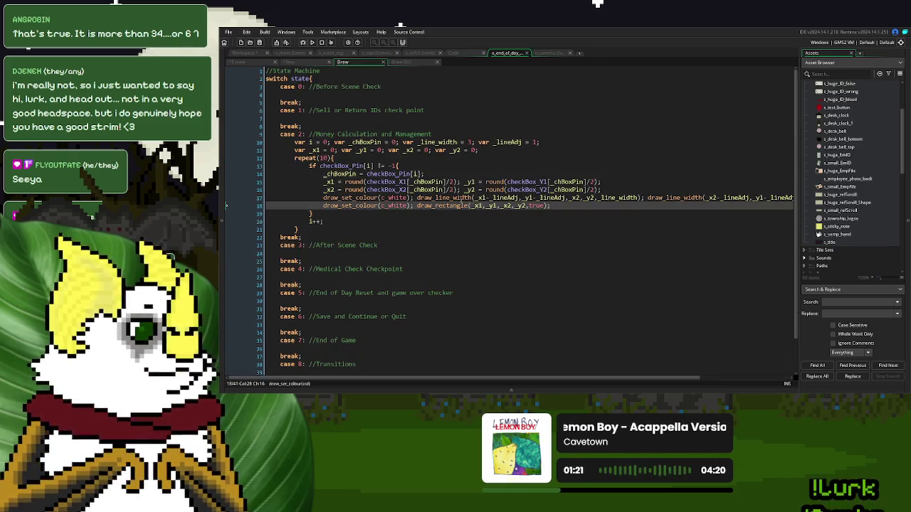
# Step: Put the X-drawing line inside an if checkBoxIndex = i block in the checkbox loop
pyautogui.press('Home')
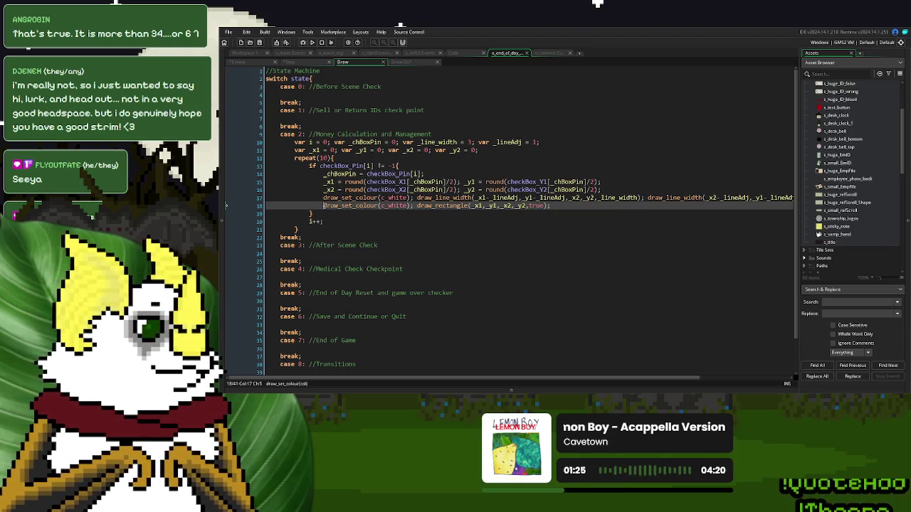
pyautogui.press('Return')
pyautogui.press('Up')
pyautogui.press('Up')
pyautogui.press('Return')
pyautogui.press('Up')
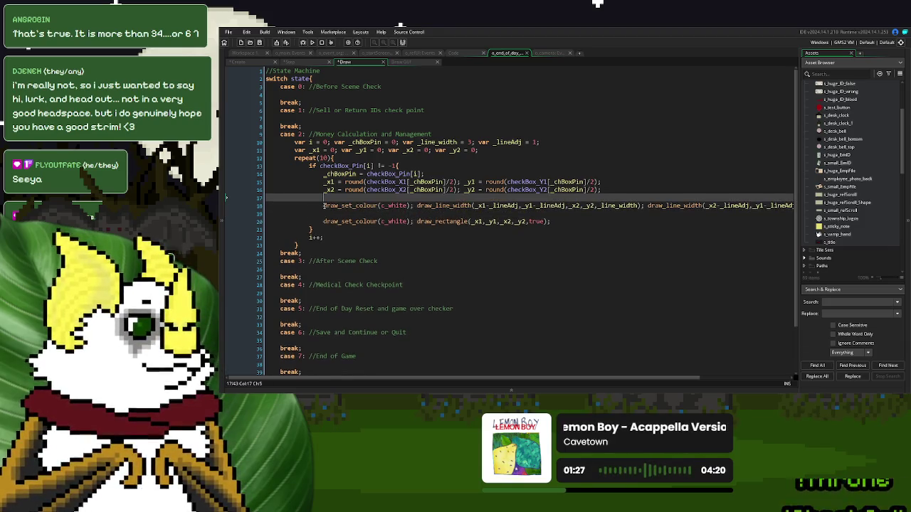
pyautogui.write('if checkBoxIndex')
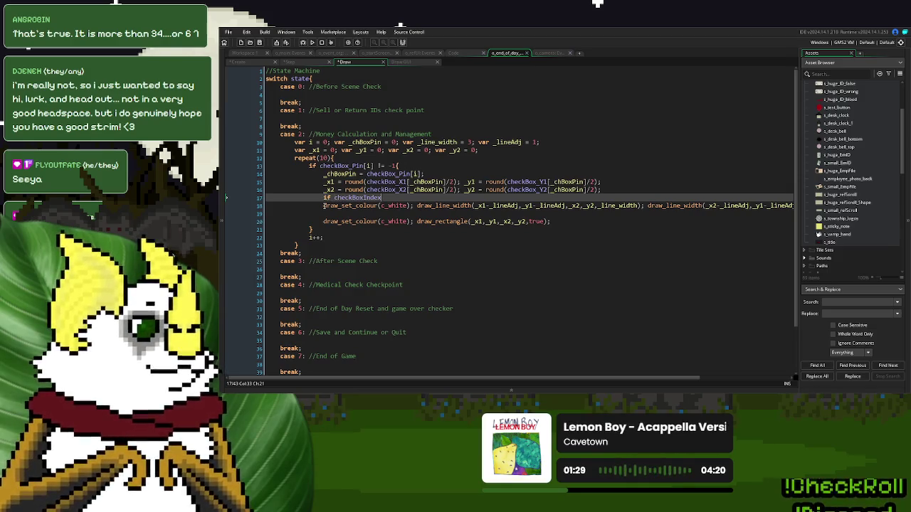
pyautogui.write(' = 1{')
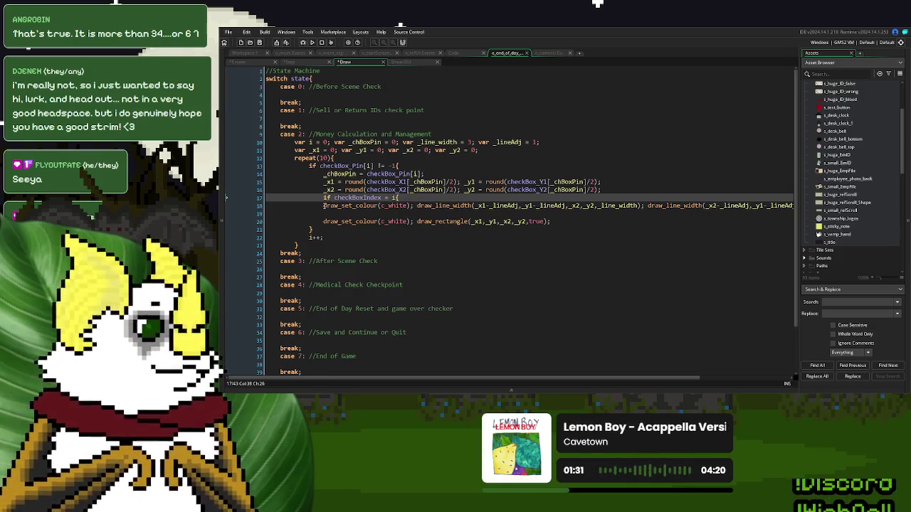
pyautogui.press('Down')
pyautogui.press('Down')
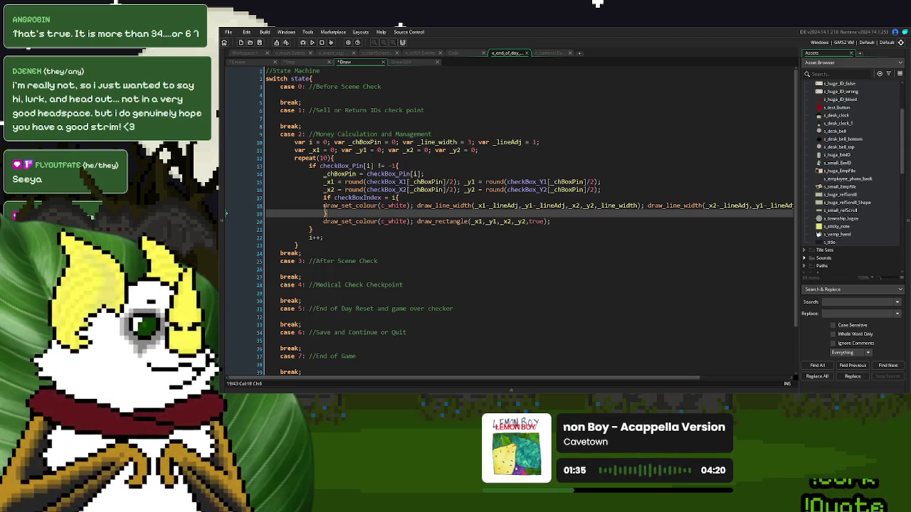
pyautogui.press('Up')
pyautogui.press('Tab')
pyautogui.press('Down')
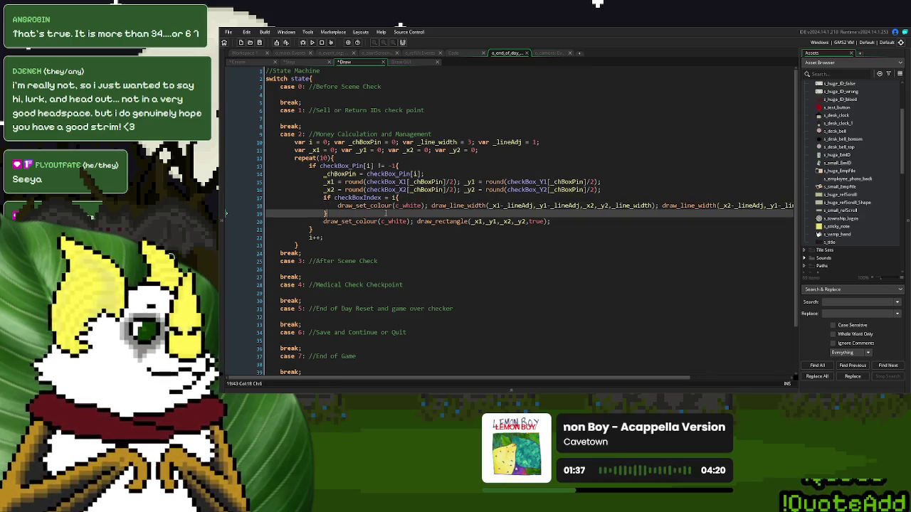
# Step: Run the game and play Day 1 through to the End of Day screen
pyautogui.click(312, 42)
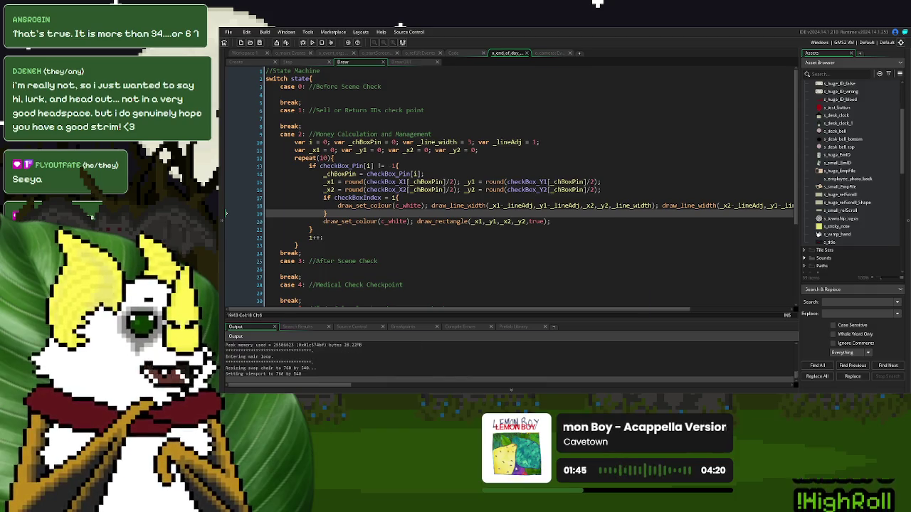
pyautogui.click(583, 145)
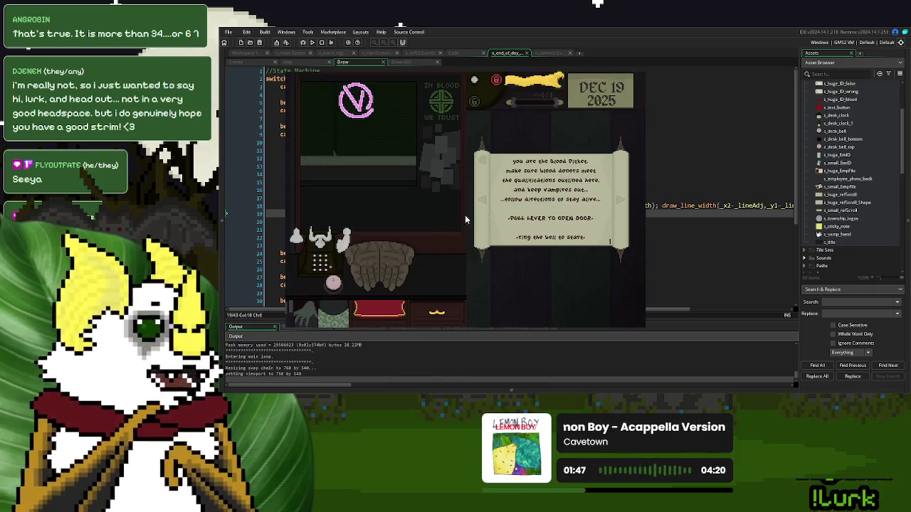
pyautogui.click(333, 281)
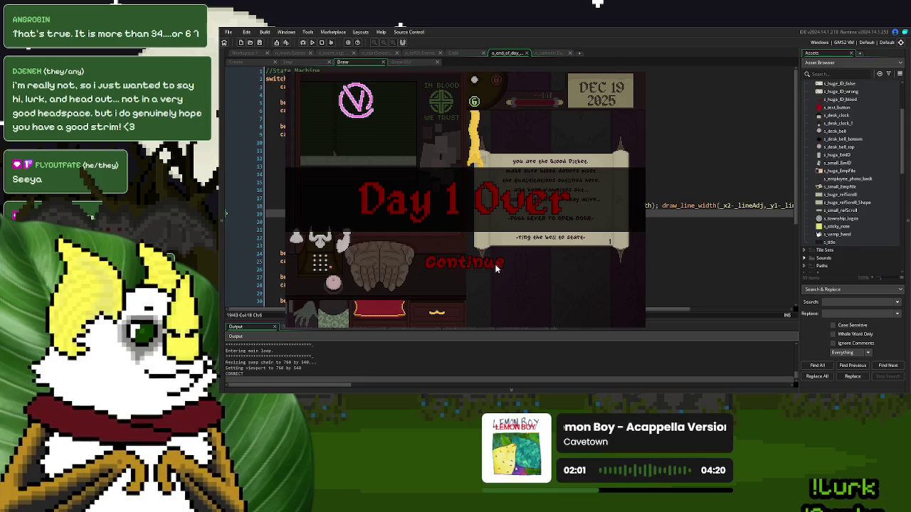
pyautogui.click(497, 268)
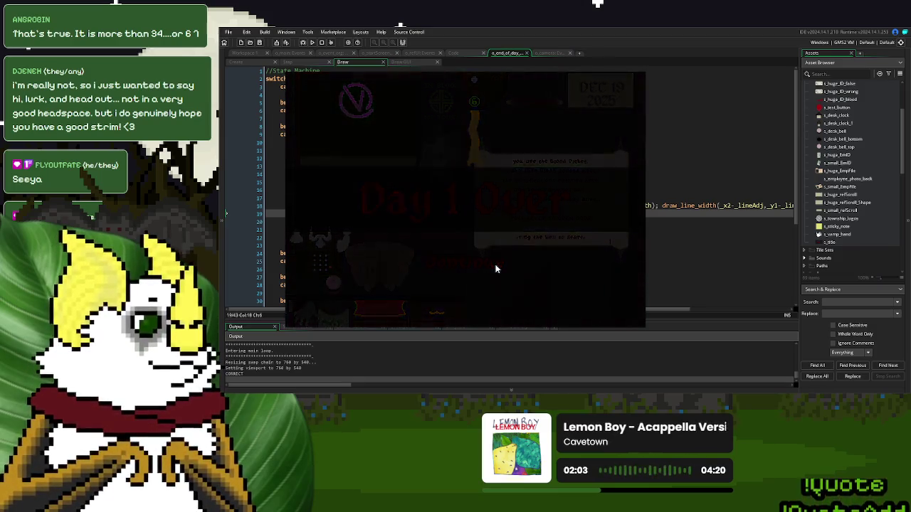
# Step: Toggle the Fast Food and Medication bill checkboxes on and off to check their X marks
pyautogui.click(537, 186)
pyautogui.click(536, 171)
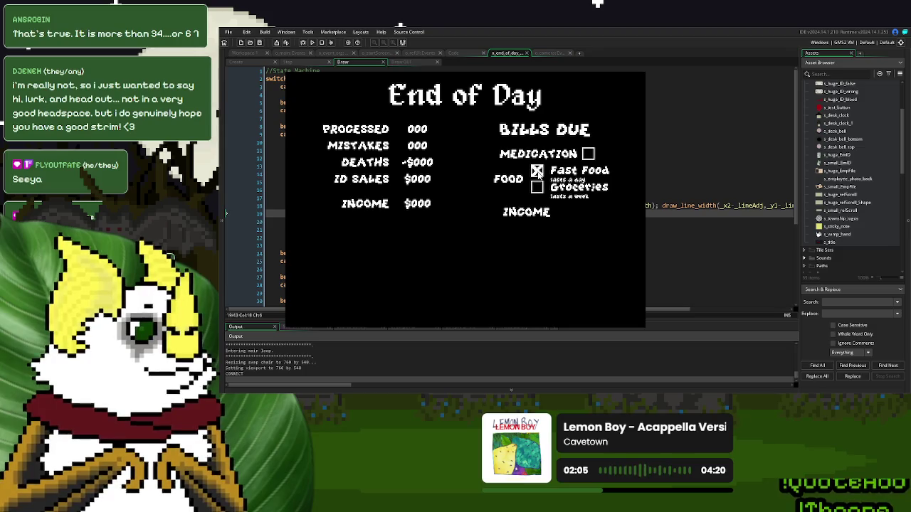
pyautogui.click(538, 173)
pyautogui.doubleClick(538, 172)
pyautogui.click(538, 172)
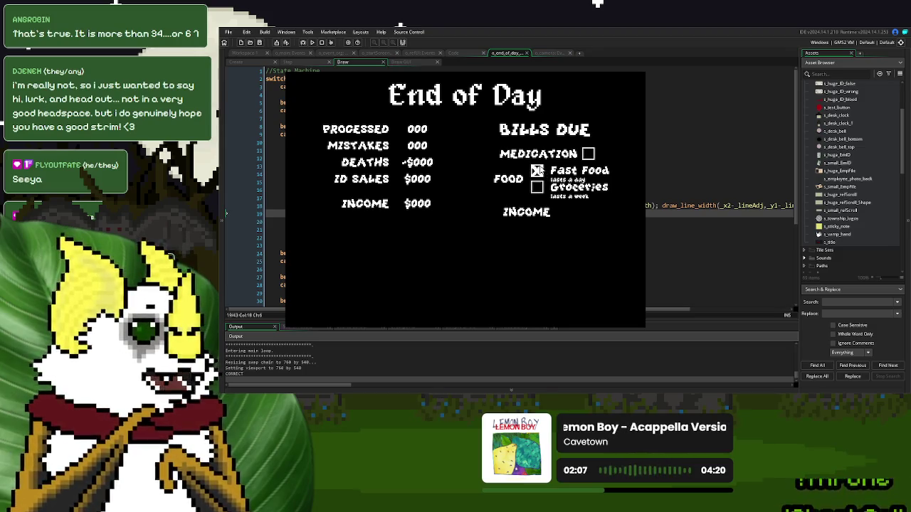
pyautogui.click(536, 171)
pyautogui.click(589, 153)
pyautogui.click(588, 153)
pyautogui.click(538, 172)
# Step: Tick each bill checkbox in turn, pick the food bills, and continue to the next day
pyautogui.click(536, 186)
pyautogui.click(536, 170)
pyautogui.click(537, 171)
pyautogui.click(588, 153)
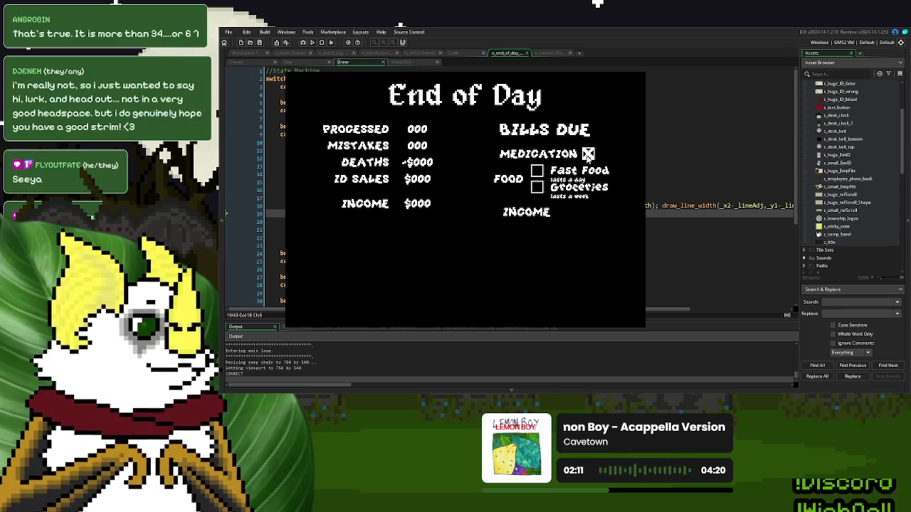
pyautogui.click(537, 172)
pyautogui.click(536, 187)
pyautogui.click(537, 171)
pyautogui.click(533, 138)
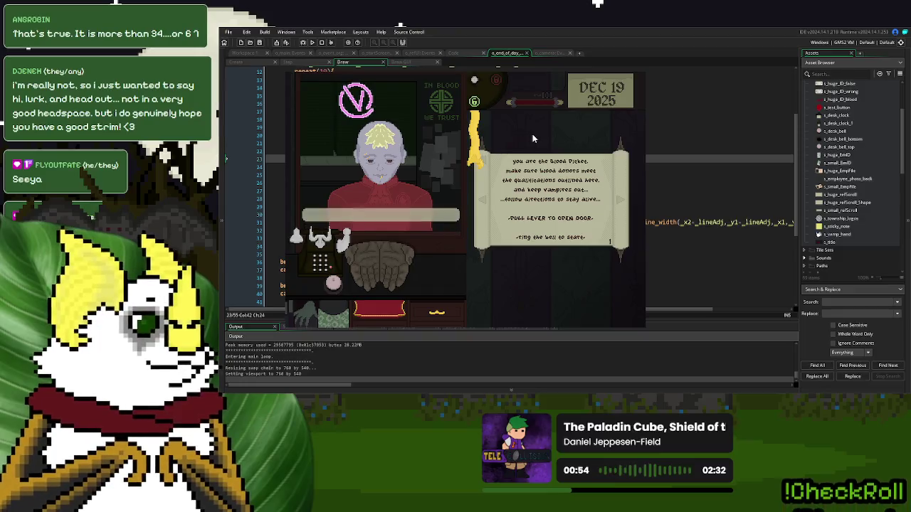
# Step: Advance the donor dialogue, end the day, reach the End of Day summary, and close the game
pyautogui.click(533, 136)
pyautogui.click(333, 284)
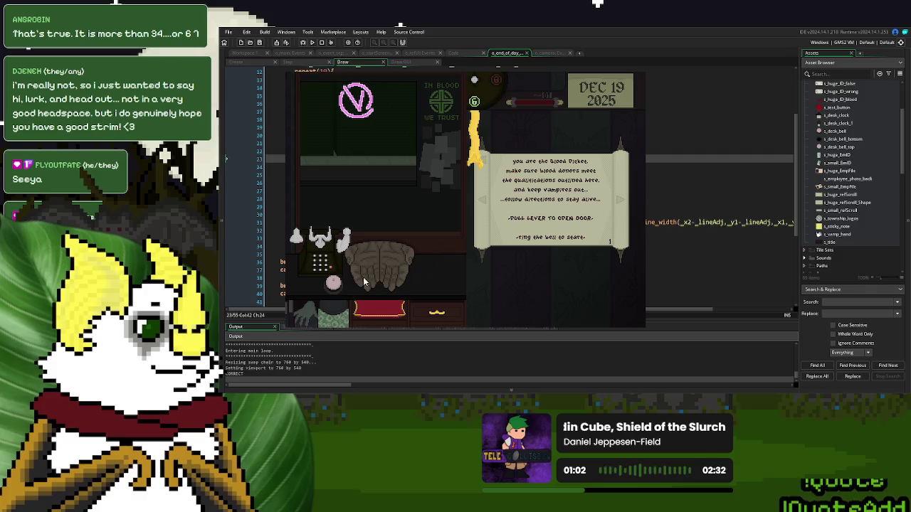
pyautogui.click(336, 284)
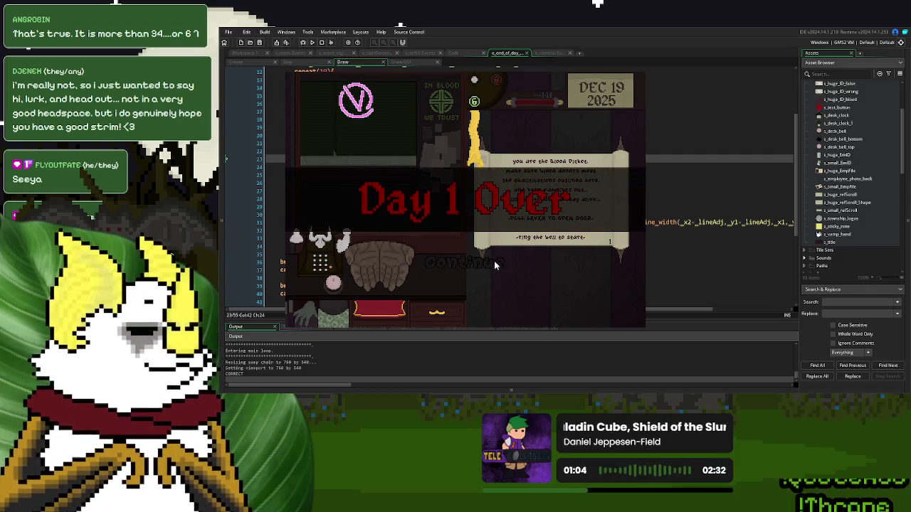
pyautogui.click(481, 265)
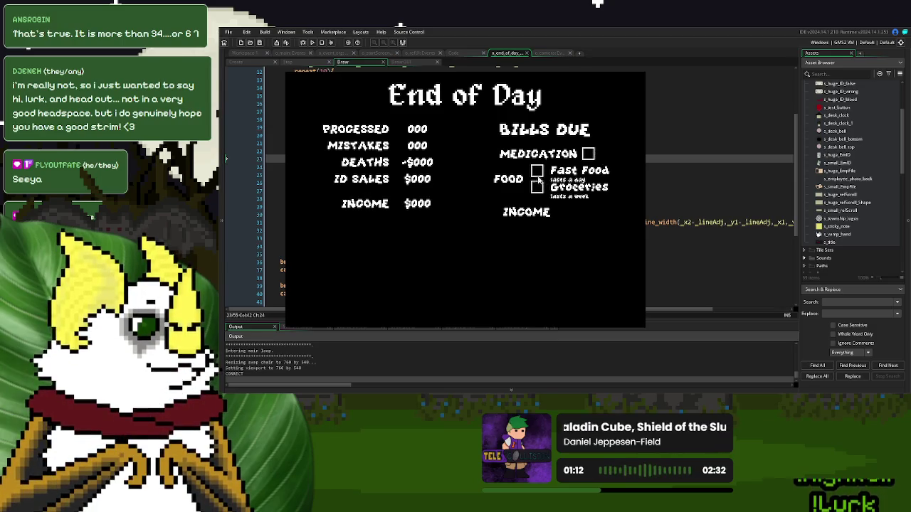
pyautogui.press('Escape')
pyautogui.press('Down')
pyautogui.press('Down')
pyautogui.press('Down')
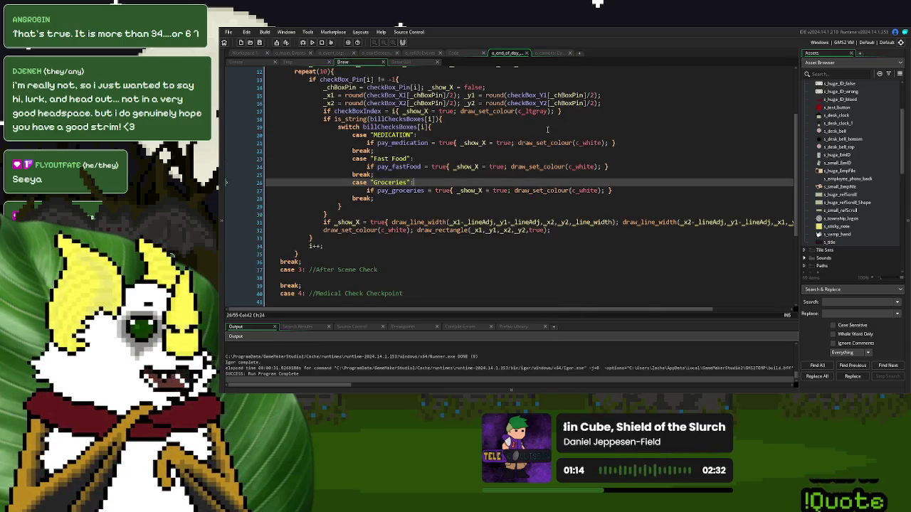
# Step: Change c_gray to c_dkgray on Draw line 17, and set pay_medication = true in Create
pyautogui.click(527, 111)
pyautogui.write('dk')
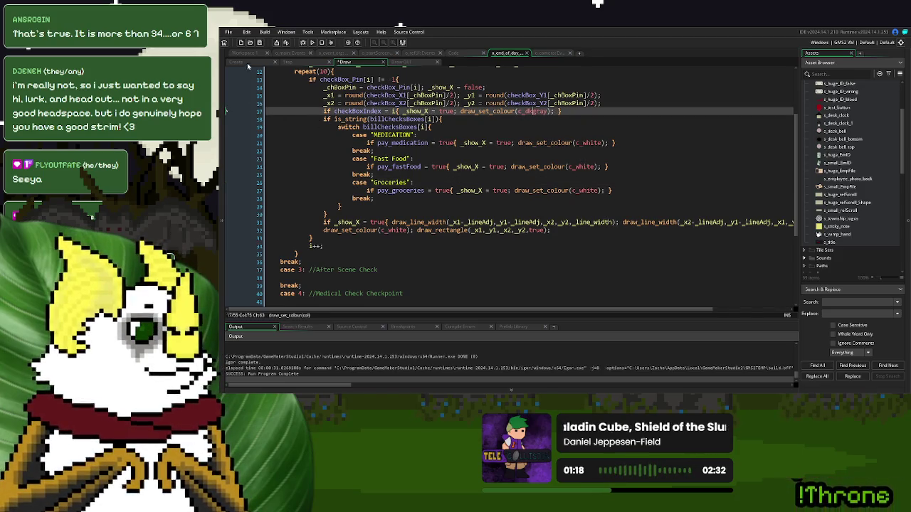
pyautogui.click(242, 63)
pyautogui.click(335, 200)
pyautogui.doubleClick(336, 240)
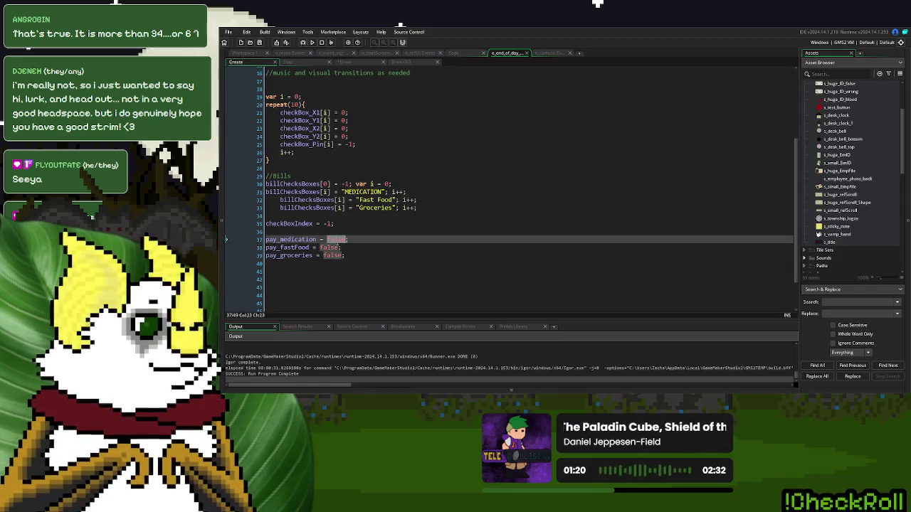
pyautogui.write('true')
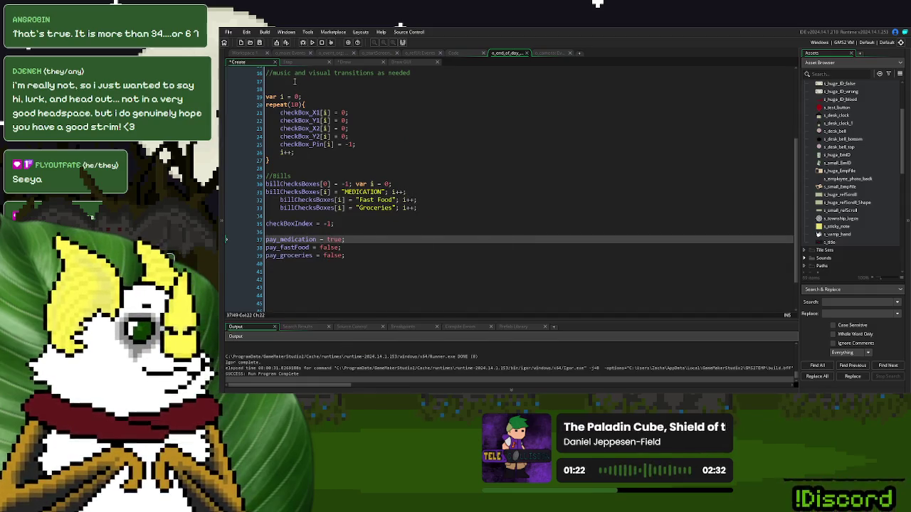
# Step: Run a fresh test and continue from Day 1 Over to the End of Day screen
pyautogui.click(311, 43)
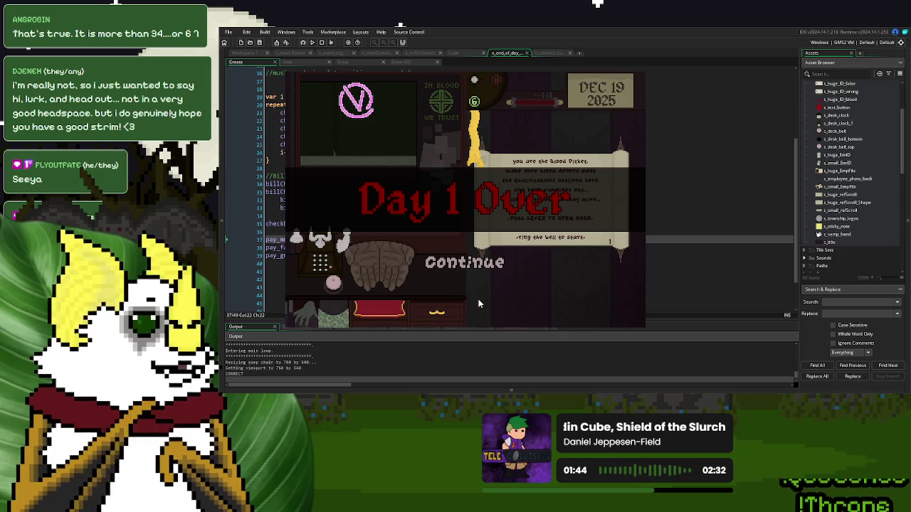
pyautogui.click(481, 264)
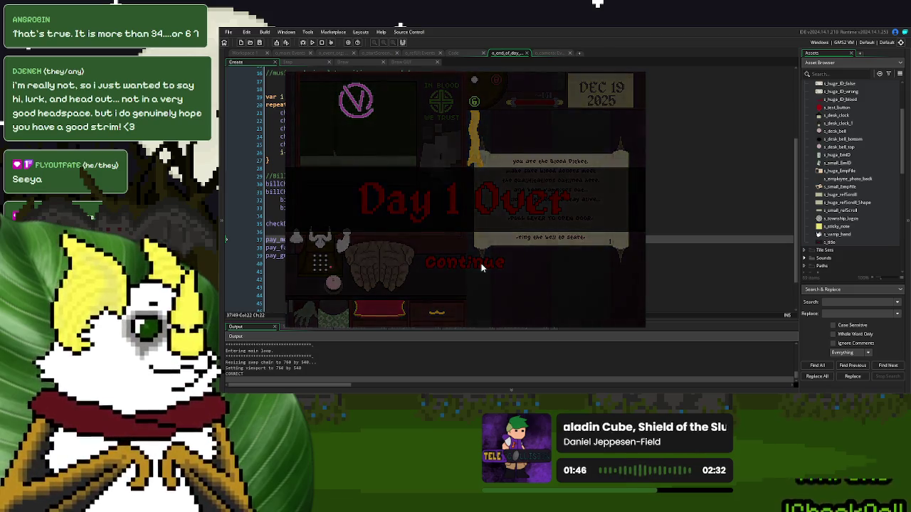
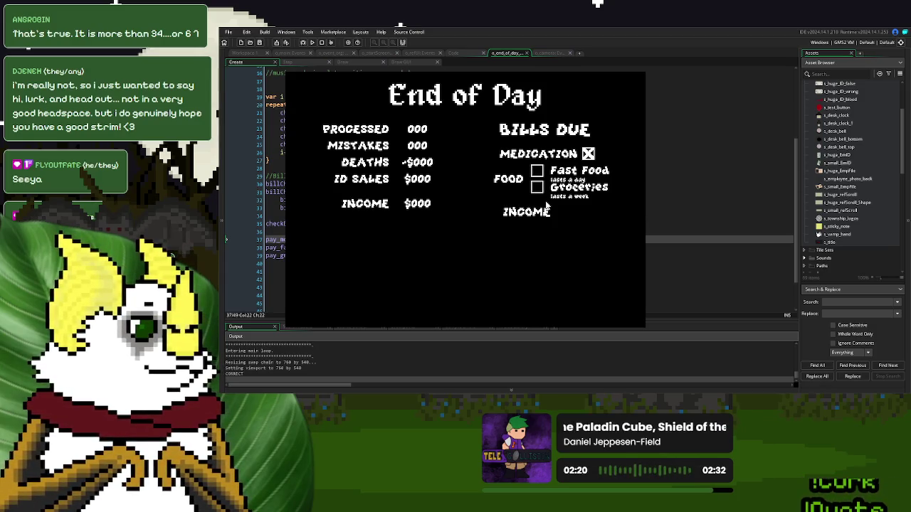
# Step: Close the game preview and paste the checkBoxIndex hover check into the Draw event's MEDICATION case
pyautogui.click(632, 69)
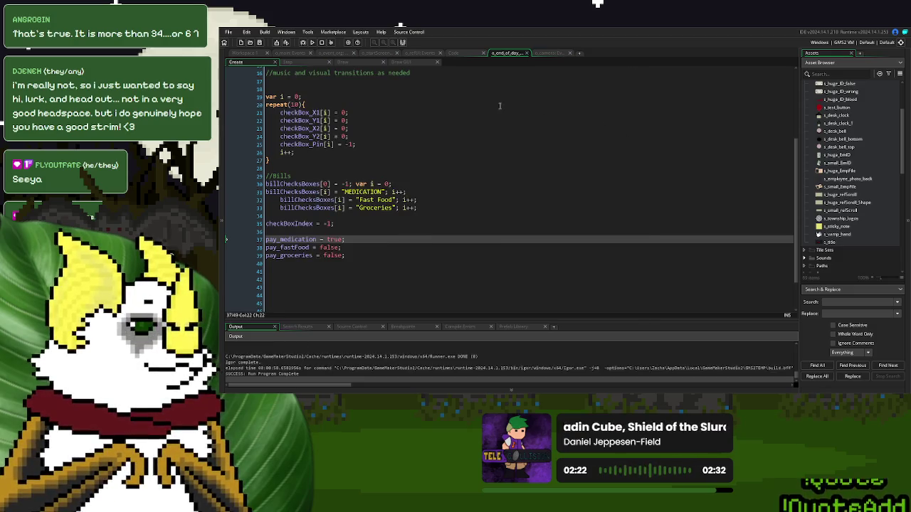
pyautogui.click(364, 65)
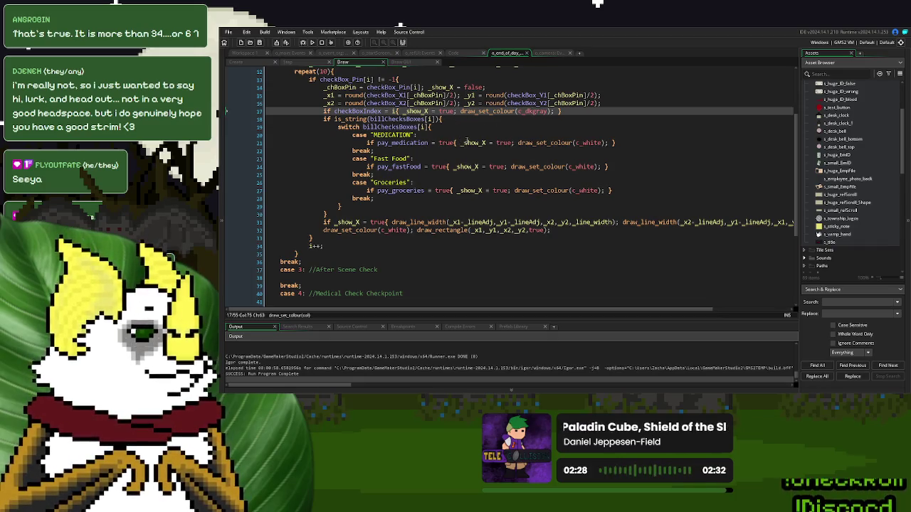
pyautogui.moveTo(562, 112); pyautogui.dragTo(322, 112)
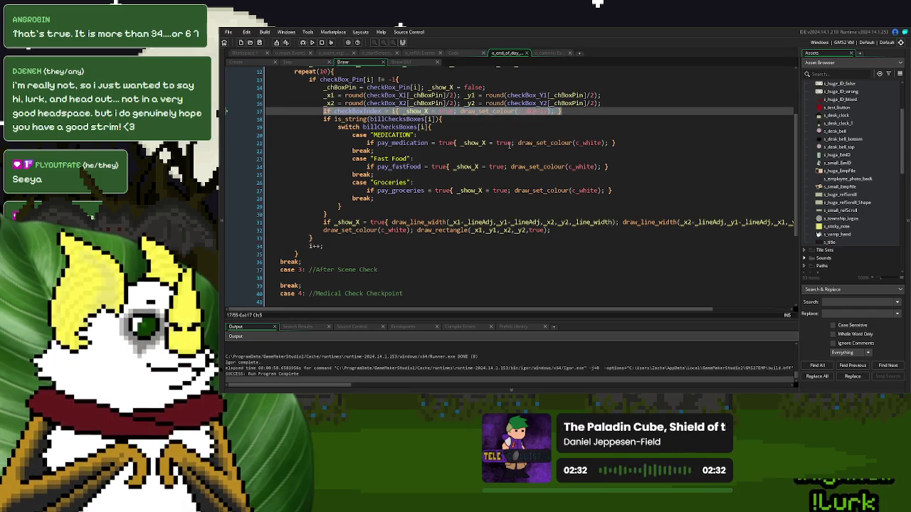
pyautogui.click(462, 143)
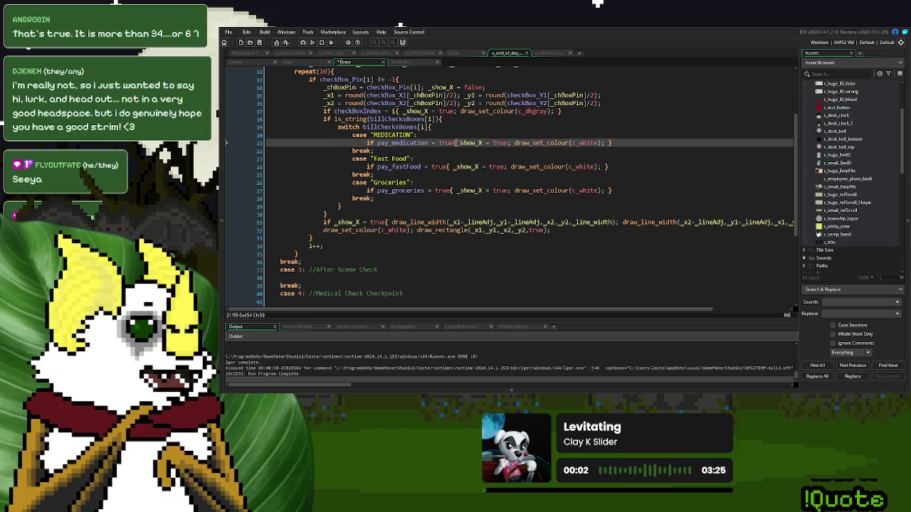
pyautogui.press('Return')
pyautogui.press('End')
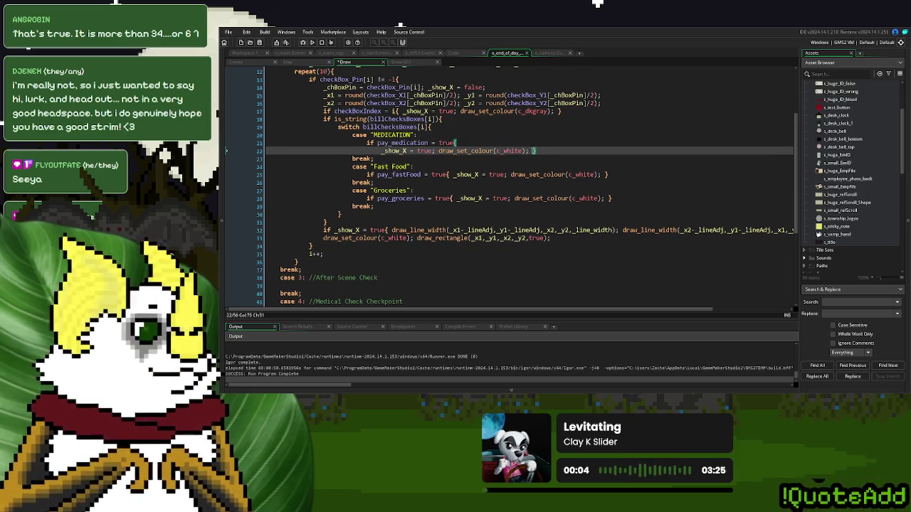
pyautogui.press('Left')
pyautogui.press('Return')
pyautogui.press('BackSpace')
pyautogui.press('Up')
pyautogui.press('End')
pyautogui.press('Return')
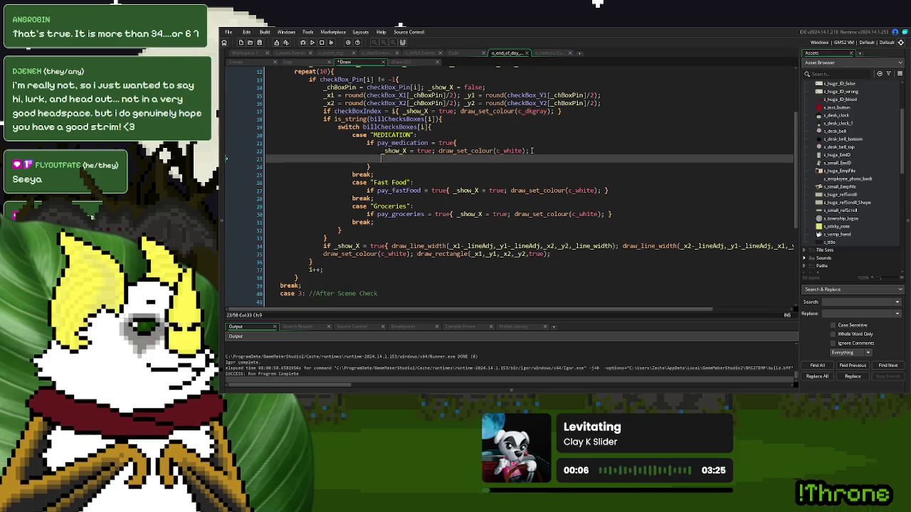
pyautogui.write('if checkBoxIndex = i{ _show_X = true; draw_set_colour(c_dkgray); }')
# Step: Make the MEDICATION hover check draw_set_colour(c_ltgray) instead of the _show_X assignment
pyautogui.moveTo(515, 160); pyautogui.dragTo(461, 164)
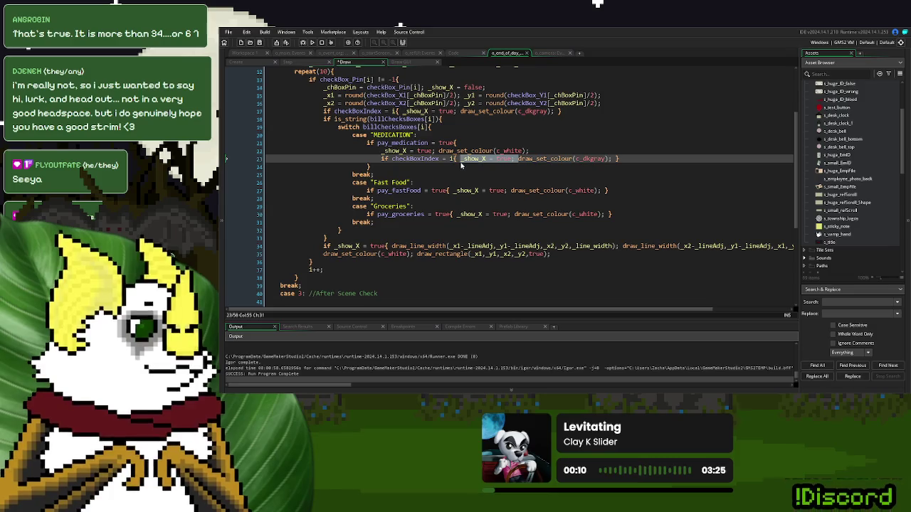
pyautogui.press('BackSpace')
pyautogui.moveTo(535, 159); pyautogui.dragTo(527, 162)
pyautogui.write('lt')
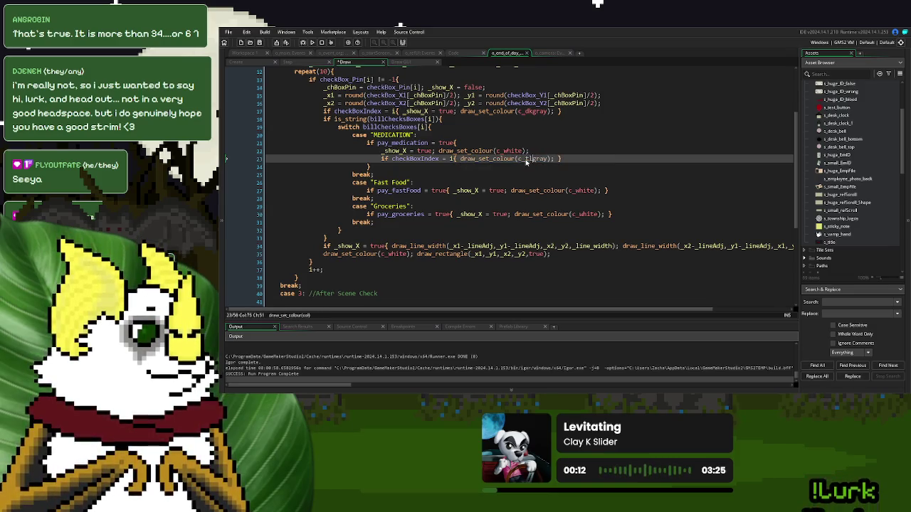
pyautogui.press('BackSpace')
pyautogui.press('BackSpace')
pyautogui.write('lt')
# Step: Copy the finished MEDICATION block into the Fast Food and Groceries cases
pyautogui.moveTo(370, 167)
pyautogui.mouseDown()
pyautogui.moveTo(498, 159)
pyautogui.moveTo(495, 144)
pyautogui.mouseUp()
pyautogui.hotkey('ctrl', 'c')
pyautogui.moveTo(612, 191)
pyautogui.mouseDown()
pyautogui.moveTo(441, 182)
pyautogui.moveTo(450, 192)
pyautogui.mouseUp()
pyautogui.hotkey('ctrl', 'v')
pyautogui.moveTo(612, 237); pyautogui.dragTo(467, 241)
pyautogui.hotkey('ctrl', 'v')
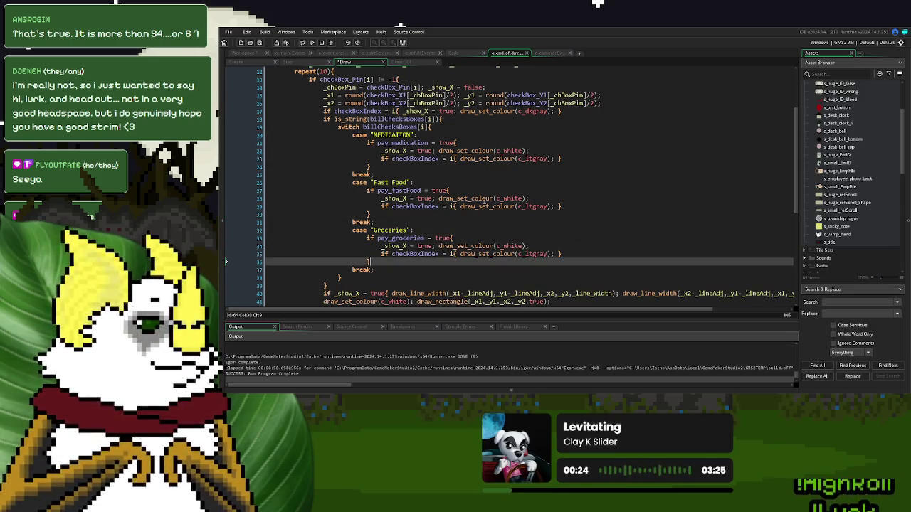
# Step: Bring up the Step event code at the hitbox loop's i++ line
pyautogui.scroll(-2, 485, 180)
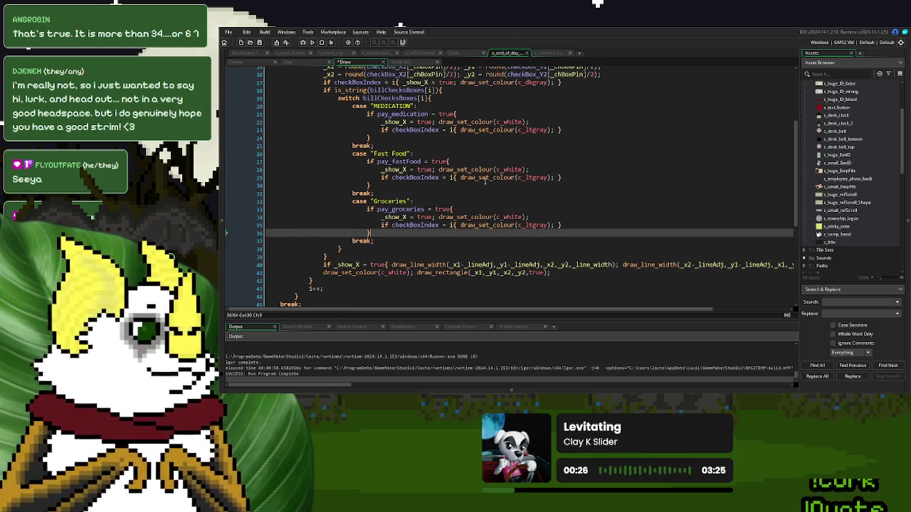
pyautogui.click(303, 63)
pyautogui.click(376, 279)
pyautogui.scroll(-3, 376, 278)
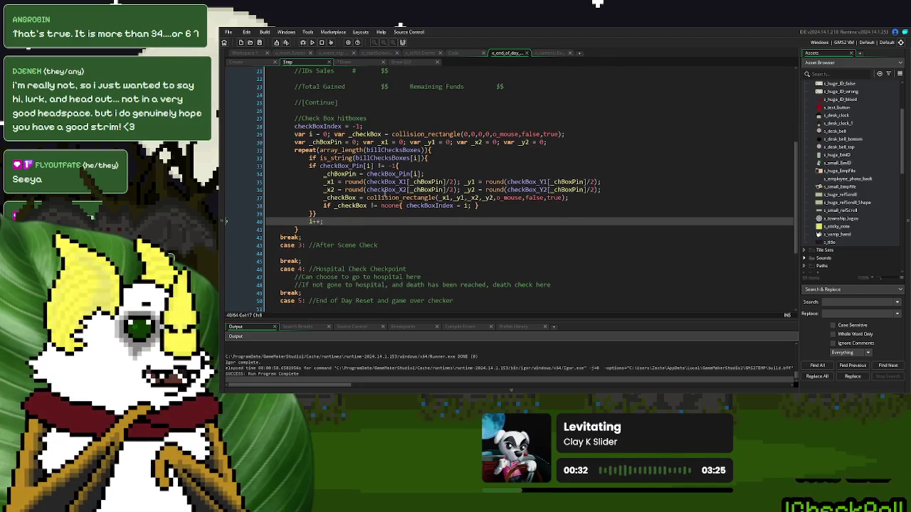
# Step: Copy the billChecksBoxes[0] name from the Create event into a Step event comment as a note
pyautogui.click(236, 62)
pyautogui.moveTo(331, 184); pyautogui.dragTo(261, 183)
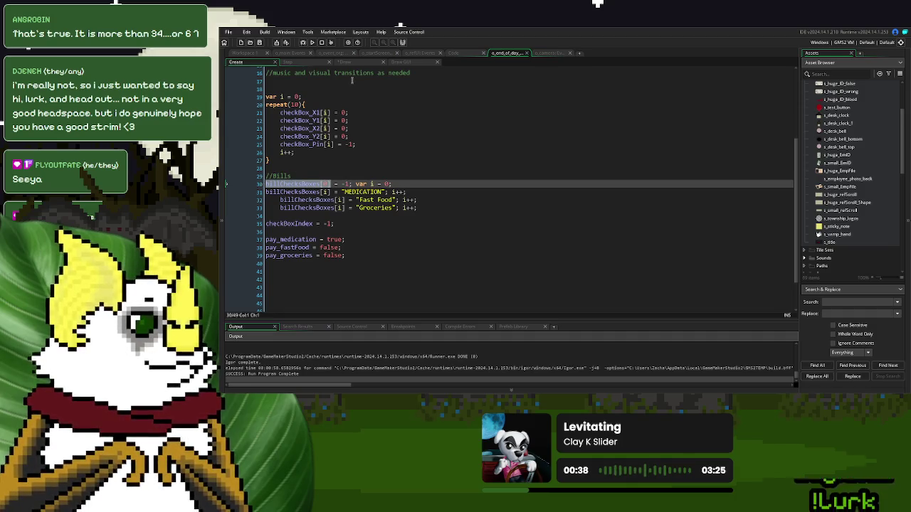
pyautogui.click(342, 63)
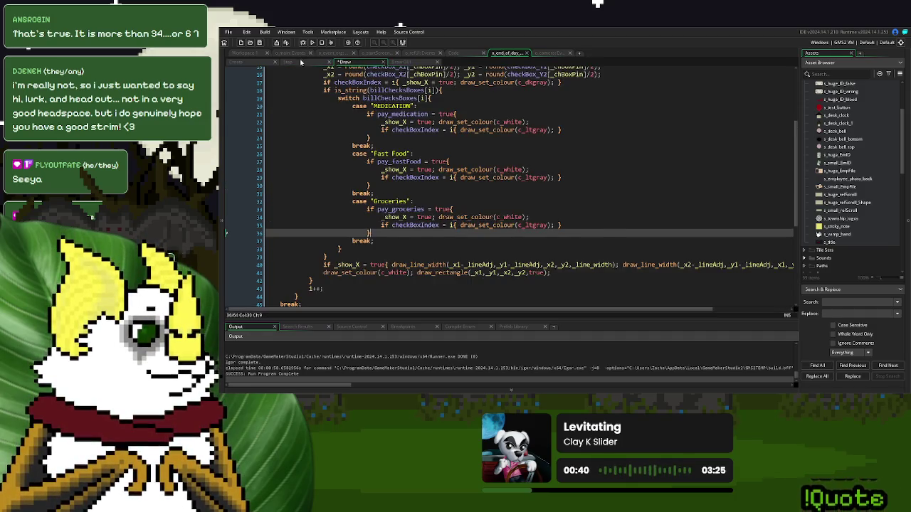
pyautogui.click(301, 63)
pyautogui.click(377, 119)
pyautogui.write('billChecksBoxes[0]')
# Step: Add an 'if checkBoxIndex != -1{ }' block after the hitbox loop and remove the temporary note
pyautogui.click(324, 128)
pyautogui.click(334, 230)
pyautogui.press('Return')
pyautogui.write('if ')
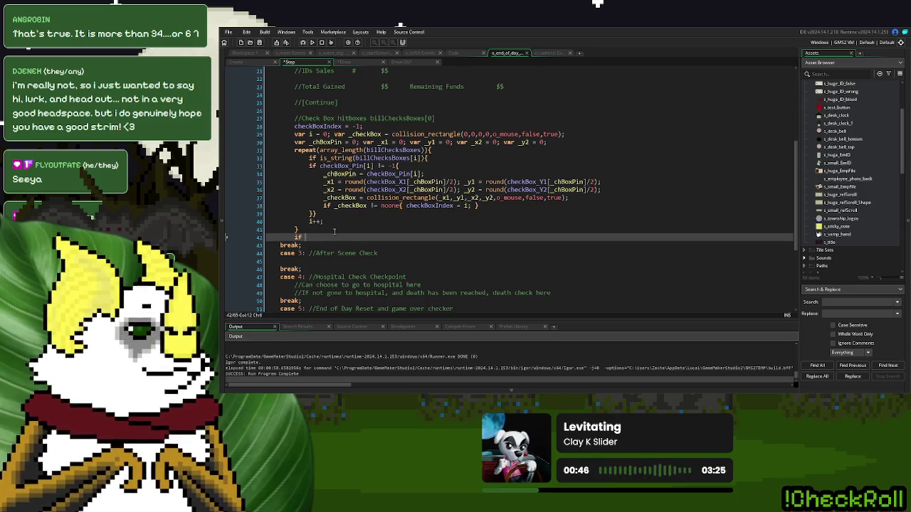
pyautogui.write('checkBoxIndex != -1{')
pyautogui.press('Return')
pyautogui.press('Return')
pyautogui.write('}')
pyautogui.moveTo(436, 119); pyautogui.dragTo(370, 118)
pyautogui.press('BackSpace')
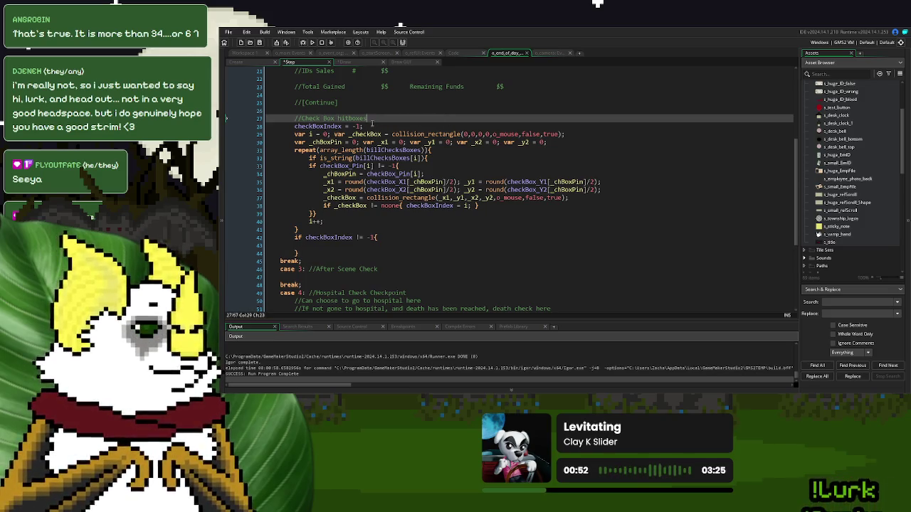
# Step: Inside the block, add 'switch billChecksBoxes[checkBoxIndex]{'
pyautogui.click(357, 244)
pyautogui.write('switch billChecksBoxes[0]{')
pyautogui.press('Return')
pyautogui.press('Return')
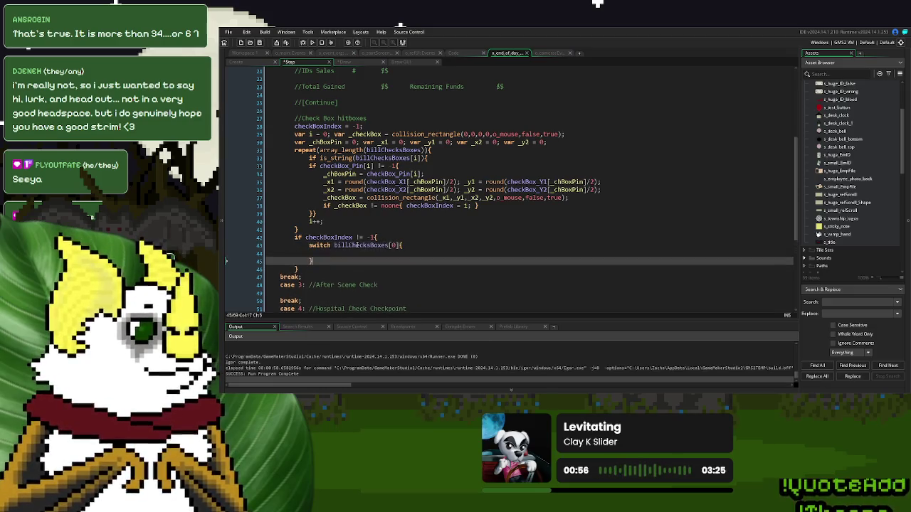
pyautogui.doubleClick(392, 246)
pyautogui.write('ch')
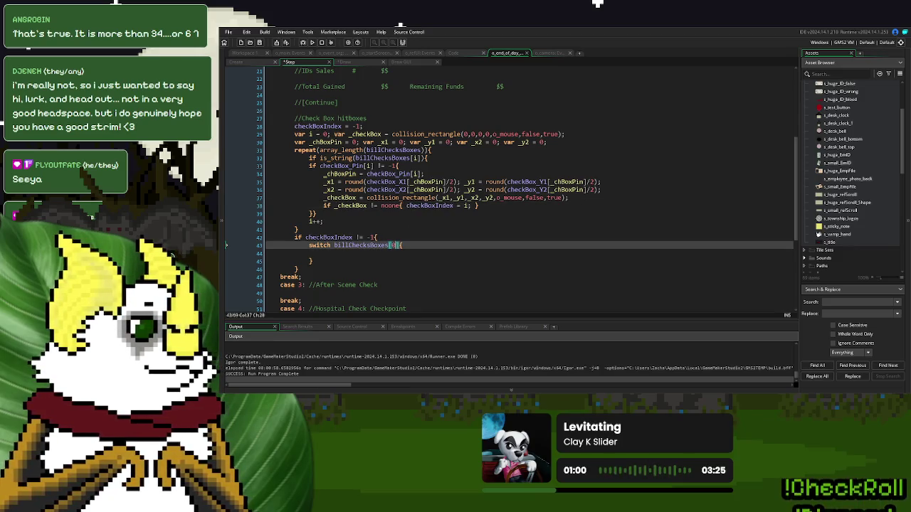
pyautogui.press('Return')
# Step: Copy the MEDICATION, Fast Food and Groceries cases from the Draw code into the switch
pyautogui.click(400, 63)
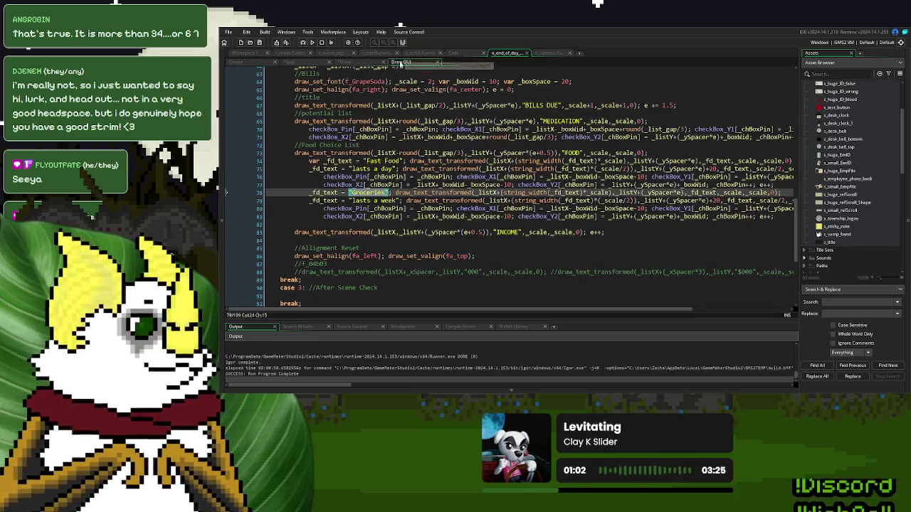
pyautogui.click(361, 64)
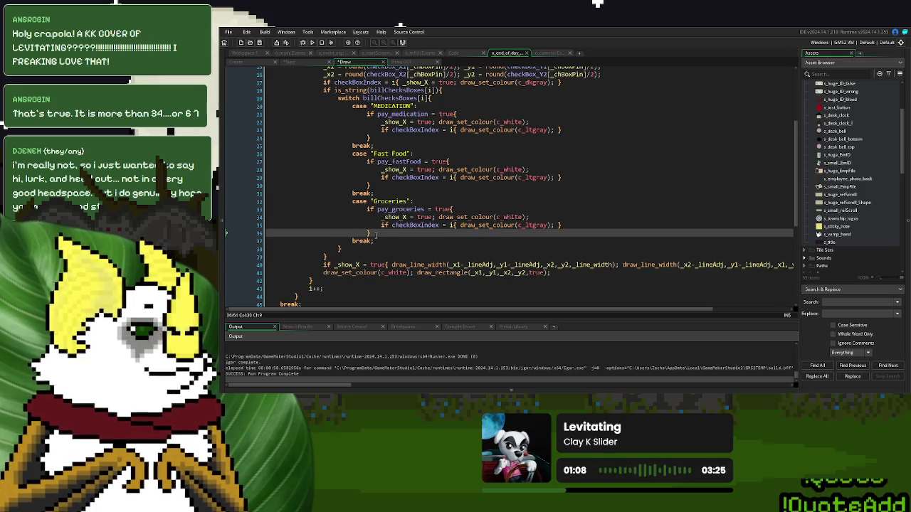
pyautogui.moveTo(378, 243); pyautogui.dragTo(353, 106)
pyautogui.hotkey('ctrl', 'c')
pyautogui.click(288, 62)
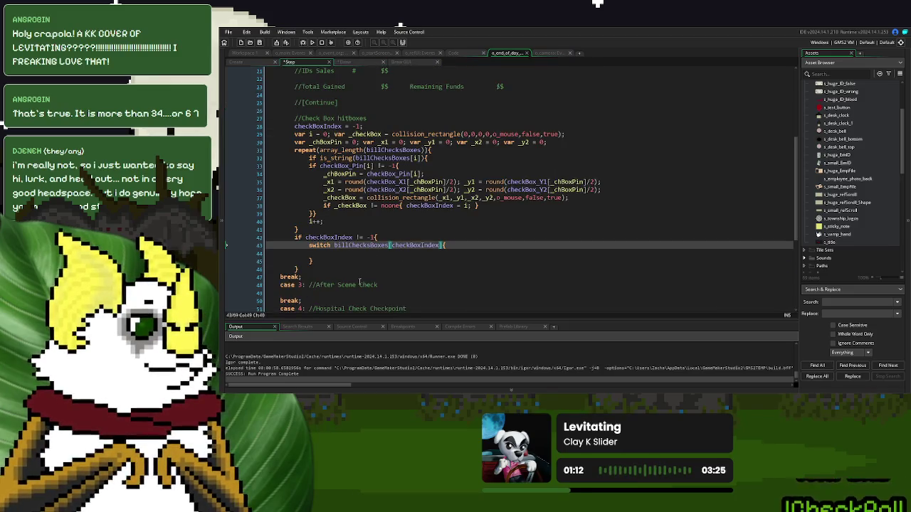
pyautogui.click(352, 256)
pyautogui.hotkey('ctrl', 'v')
# Step: Outdent the pasted cases and delete their MEDICATION, Fast Food and Groceries payment checks
pyautogui.moveTo(380, 304); pyautogui.dragTo(366, 180)
pyautogui.hotkey('shift', 'Tab')
pyautogui.hotkey('shift', 'Tab')
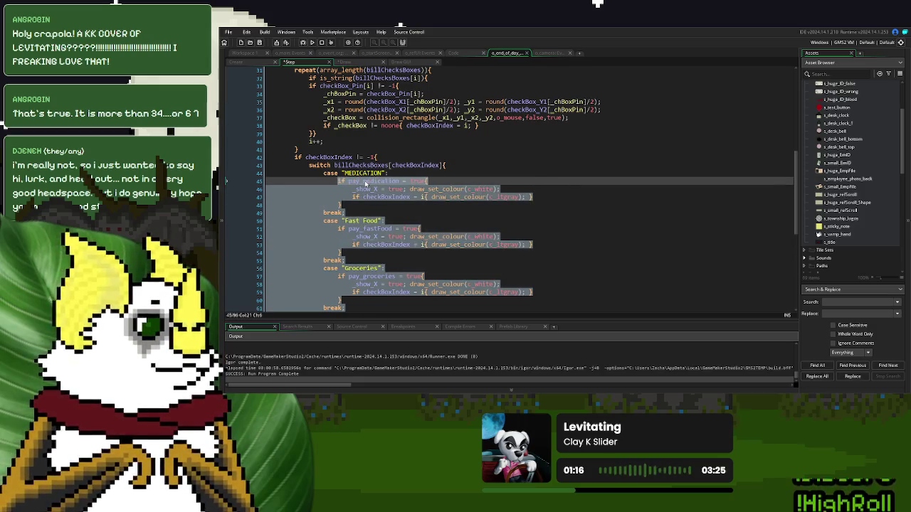
pyautogui.press('Down')
pyautogui.press('Down')
pyautogui.press('Down')
pyautogui.moveTo(341, 298); pyautogui.dragTo(338, 228)
pyautogui.press('BackSpace')
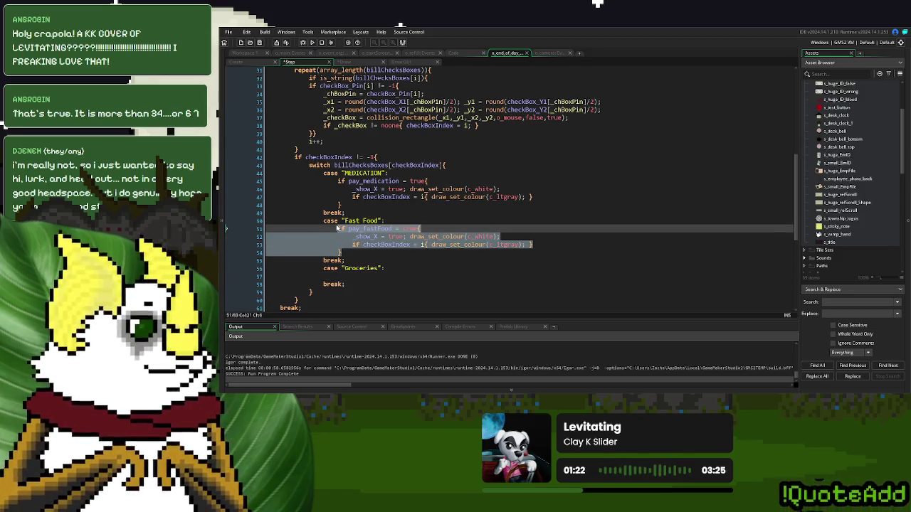
pyautogui.press('BackSpace')
pyautogui.moveTo(344, 205); pyautogui.dragTo(337, 182)
pyautogui.press('BackSpace')
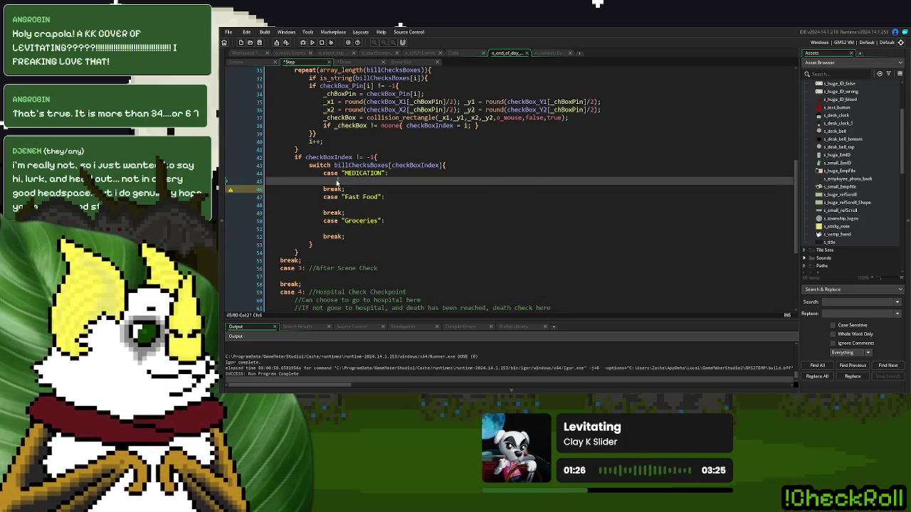
# Step: Put 'if mouse_check_button_released(mb_left)' above the switch so it only runs on left-click release
pyautogui.press('Up')
pyautogui.press('Up')
pyautogui.press('Home')
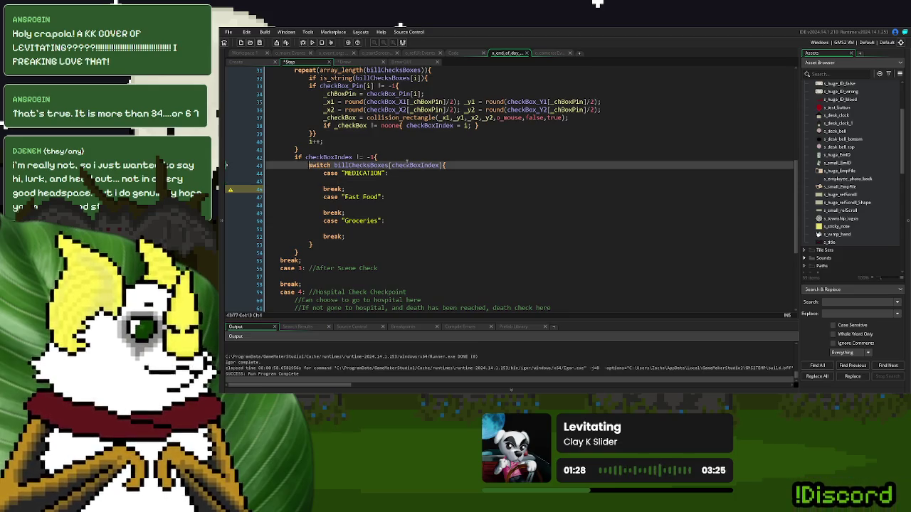
pyautogui.press('Return')
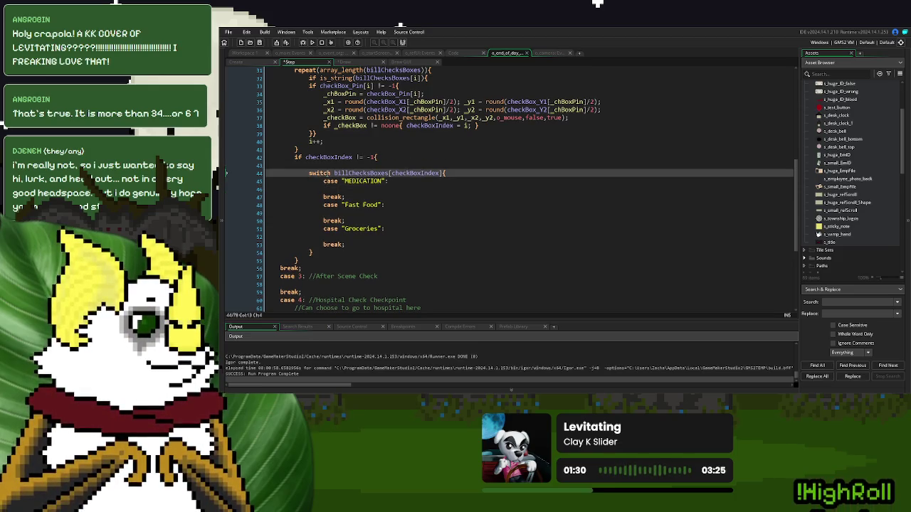
pyautogui.press('Up')
pyautogui.write('if mouse')
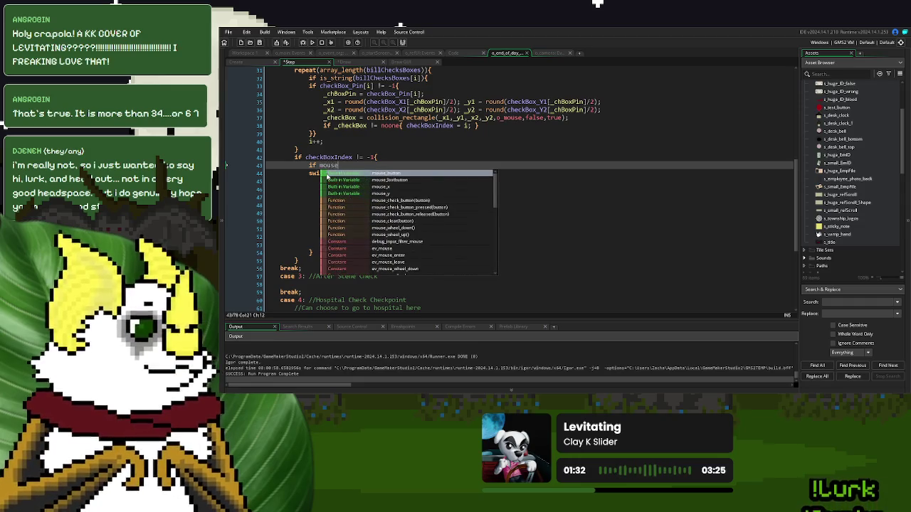
pyautogui.write('_check_c')
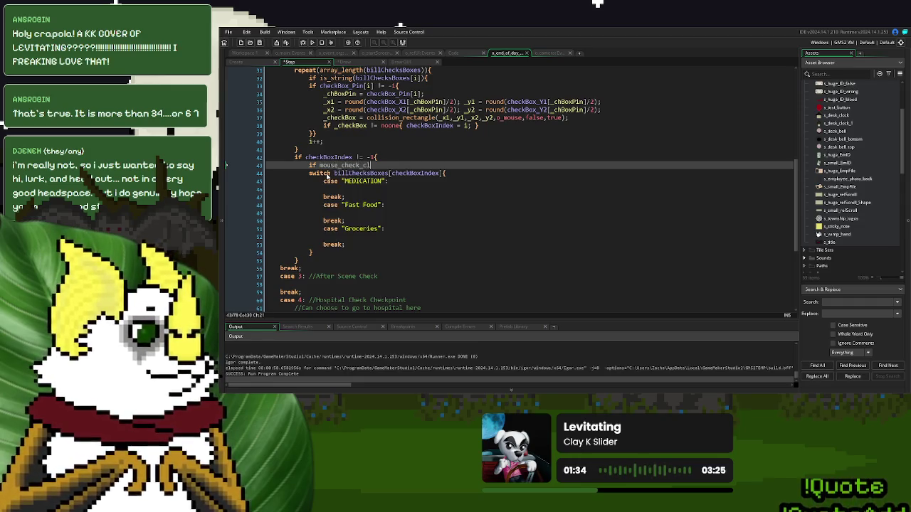
pyautogui.hotkey('ctrl', 'space')
pyautogui.press('Down')
pyautogui.press('Down')
pyautogui.press('Return')
pyautogui.write('mb_le')
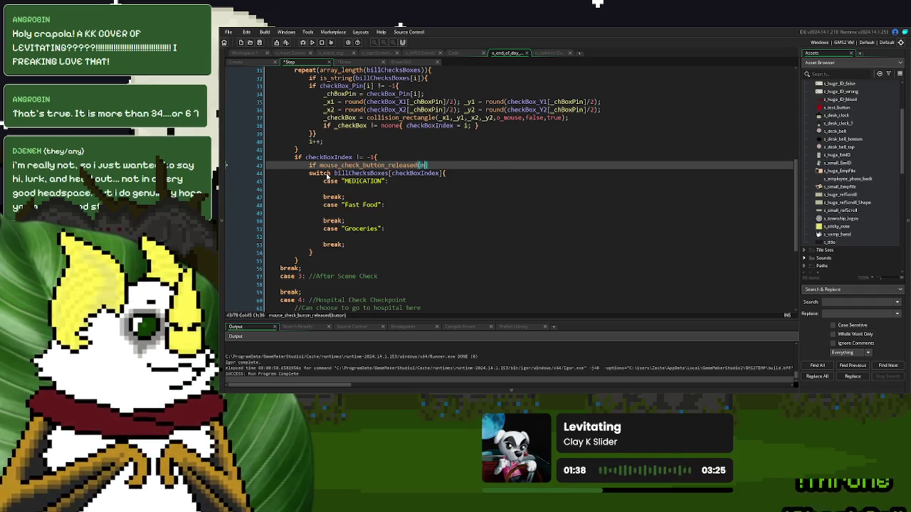
pyautogui.press('Return')
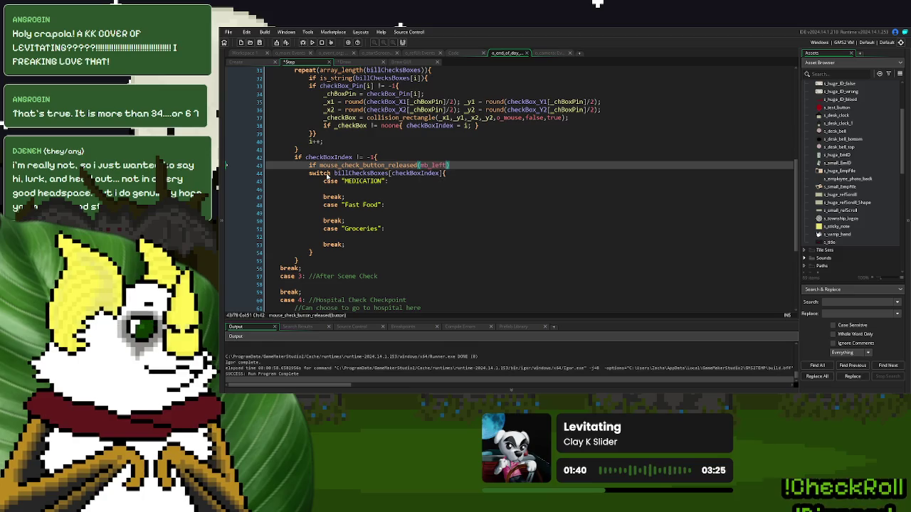
pyautogui.press('Right')
pyautogui.press('Down')
pyautogui.press('Down')
pyautogui.press('Down')
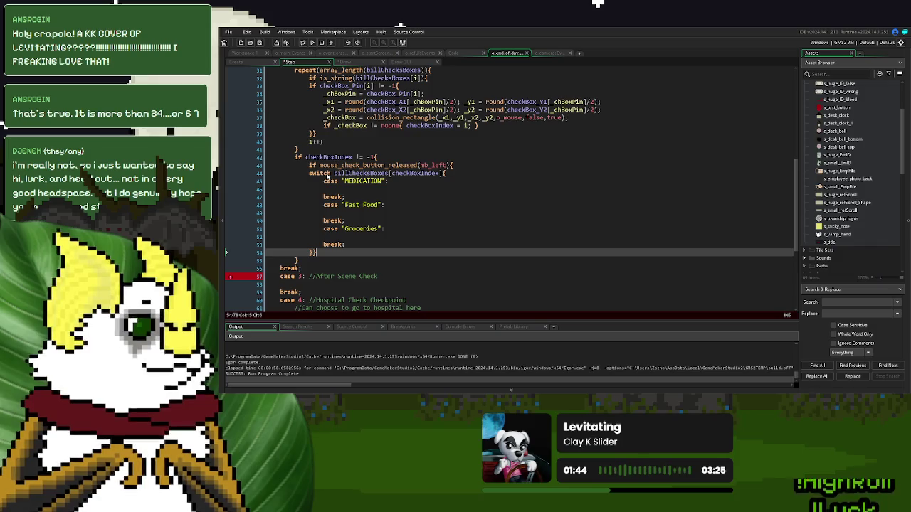
pyautogui.click(259, 64)
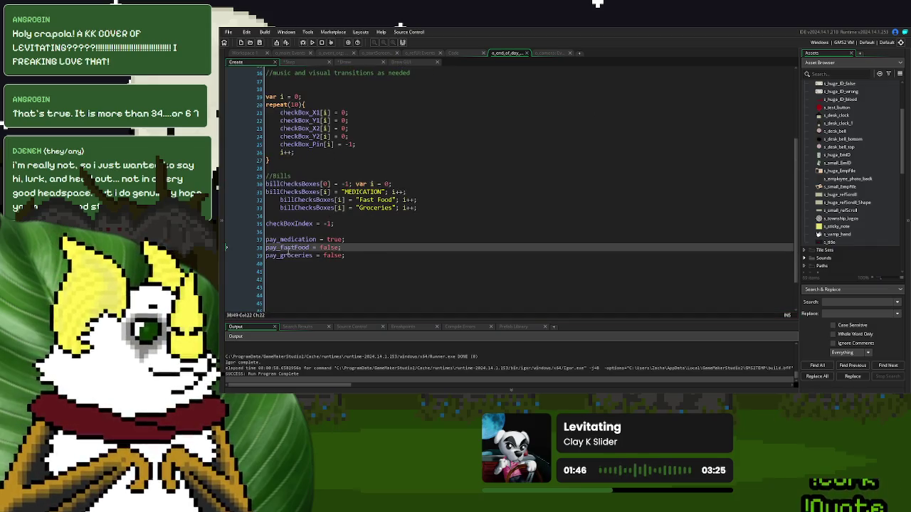
# Step: Write the pay_medication true/false toggle in the MEDICATION case
pyautogui.doubleClick(291, 240)
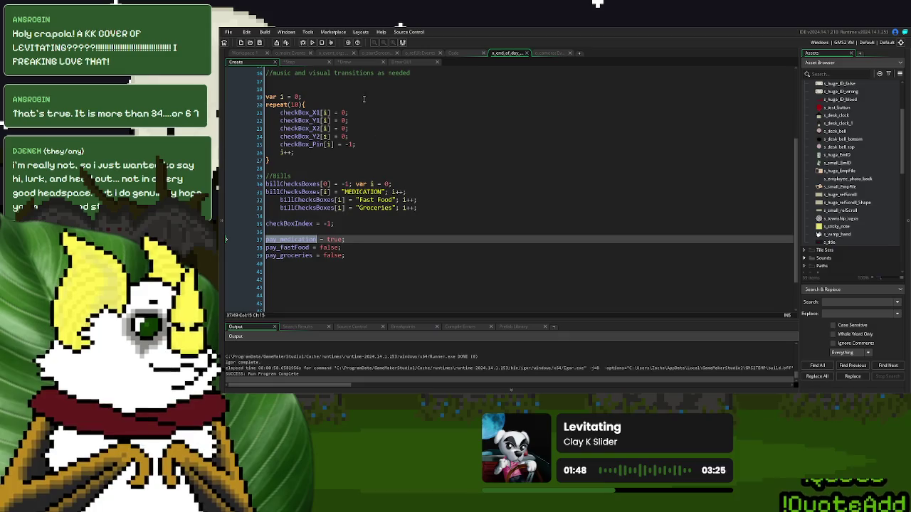
pyautogui.click(311, 63)
pyautogui.click(357, 190)
pyautogui.write('if pay_medication')
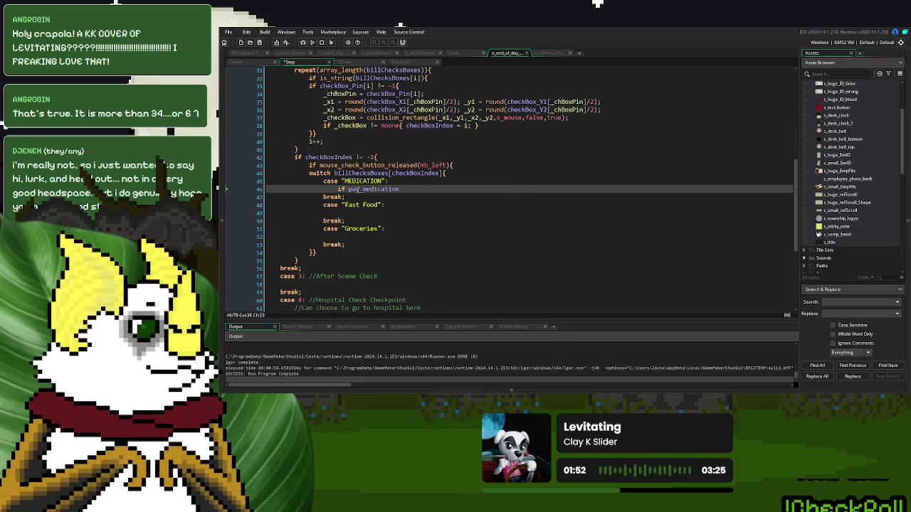
pyautogui.write(' = tru')
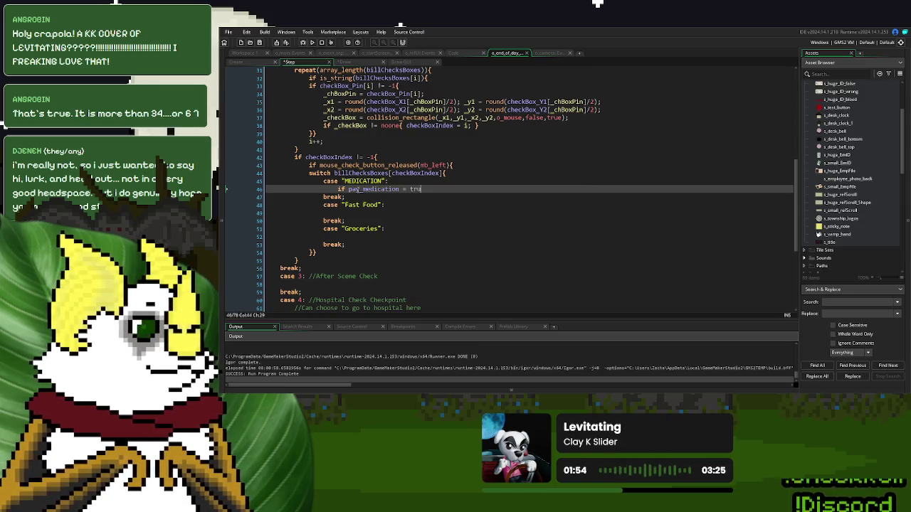
pyautogui.write('e{ pay_medication = f')
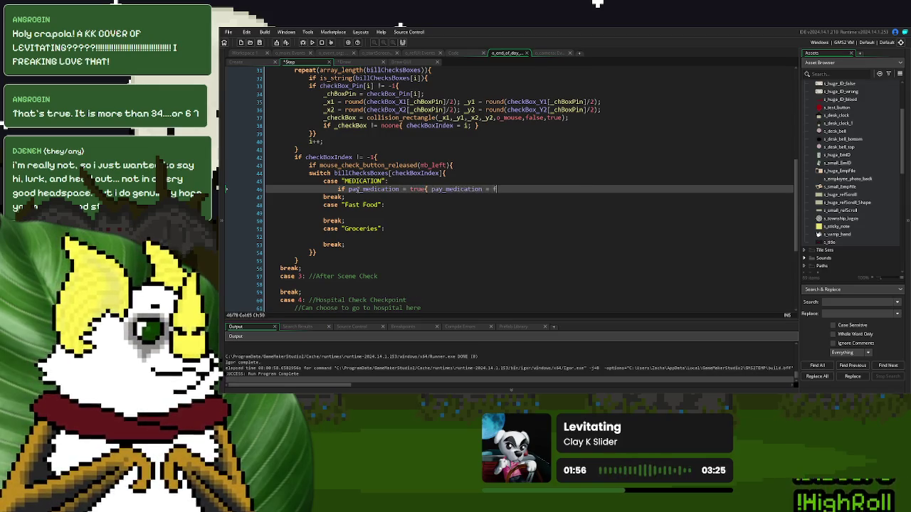
pyautogui.write('alse; } else { pay_medication = true; }')
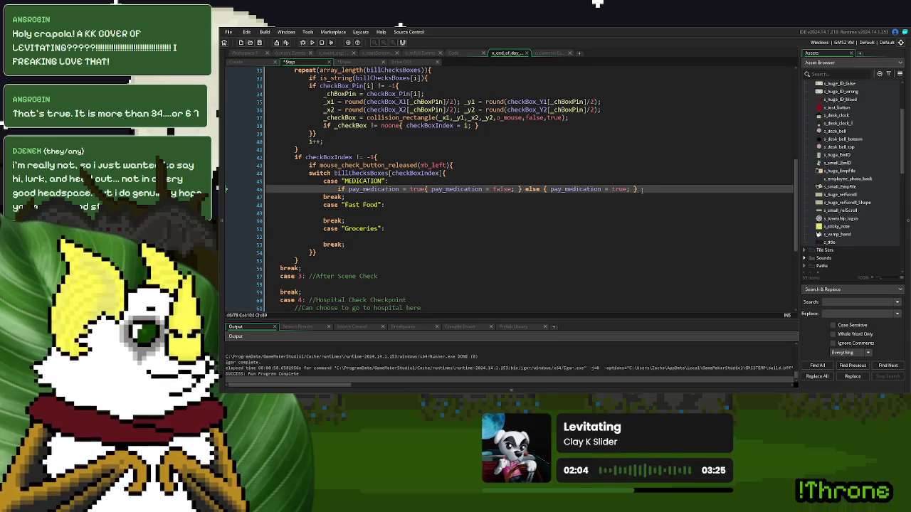
# Step: Copy the medication toggle line into the Fast Food and Groceries cases
pyautogui.moveTo(644, 189); pyautogui.dragTo(338, 190)
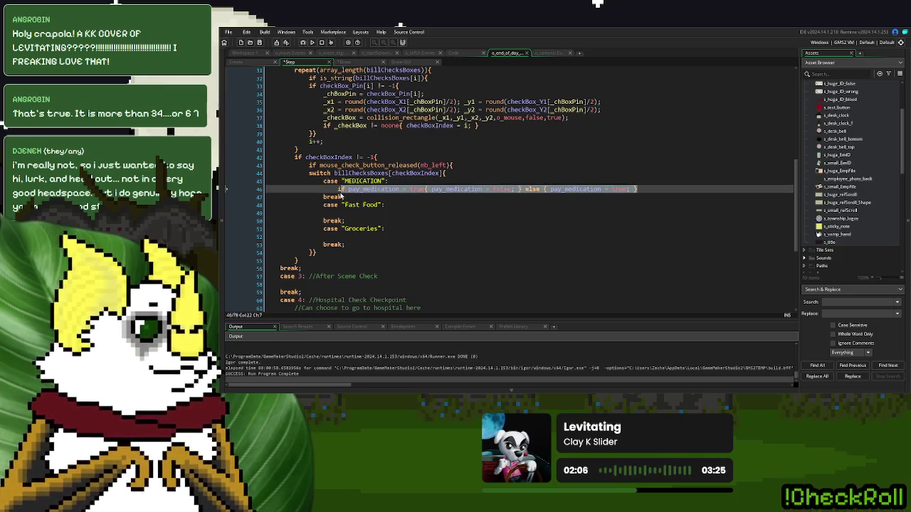
pyautogui.hotkey('ctrl', 'c')
pyautogui.click(341, 213)
pyautogui.hotkey('ctrl', 'v')
pyautogui.click(341, 237)
pyautogui.hotkey('ctrl', 'v')
# Step: Rename the three flags on the Fast Food toggle line to pay_fastFood
pyautogui.click(236, 62)
pyautogui.doubleClick(299, 248)
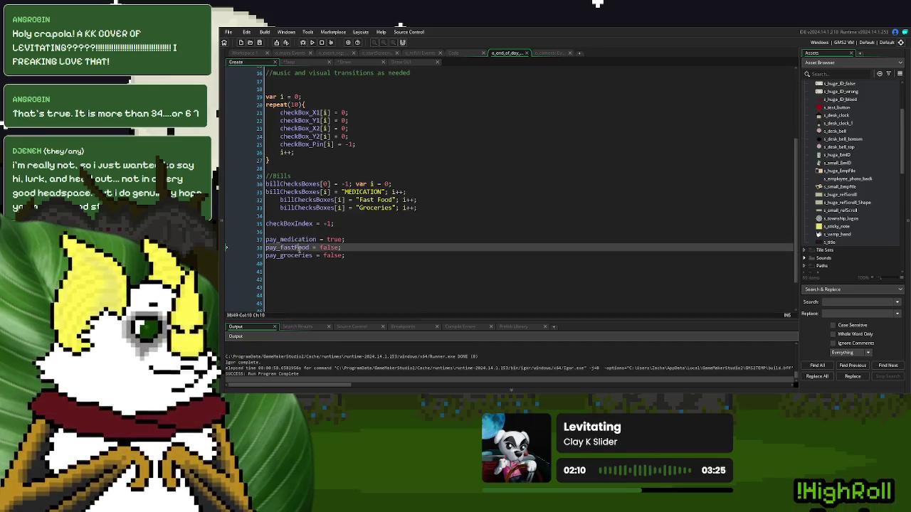
pyautogui.click(288, 62)
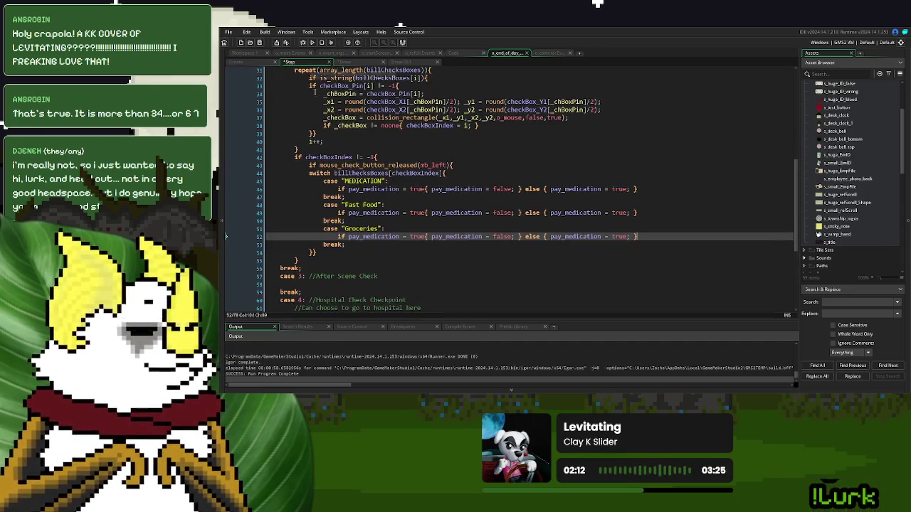
pyautogui.doubleClick(374, 212)
pyautogui.hotkey('ctrl', 'v')
pyautogui.click(460, 207)
pyautogui.doubleClick(456, 212)
pyautogui.hotkey('ctrl', 'v')
pyautogui.doubleClick(561, 213)
pyautogui.hotkey('ctrl', 'v')
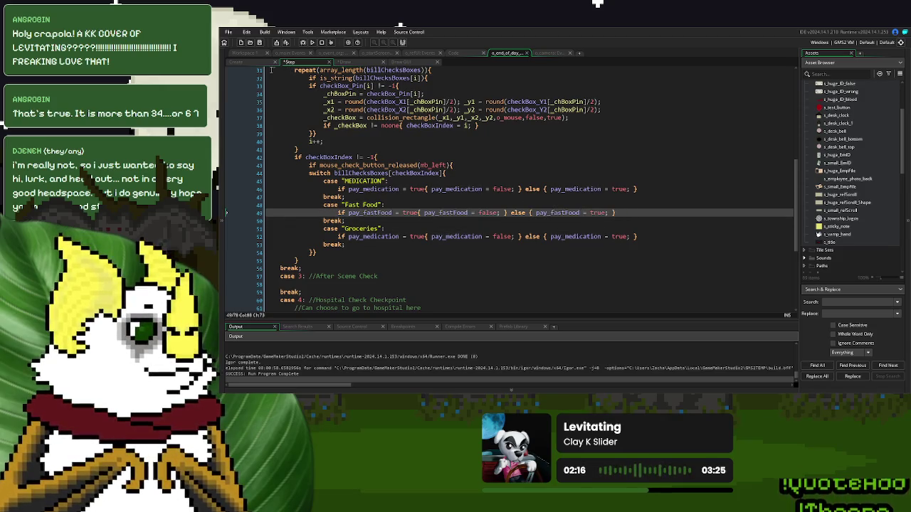
# Step: Rename the three flags on the Groceries toggle line to pay_groceries
pyautogui.click(236, 62)
pyautogui.click(286, 262)
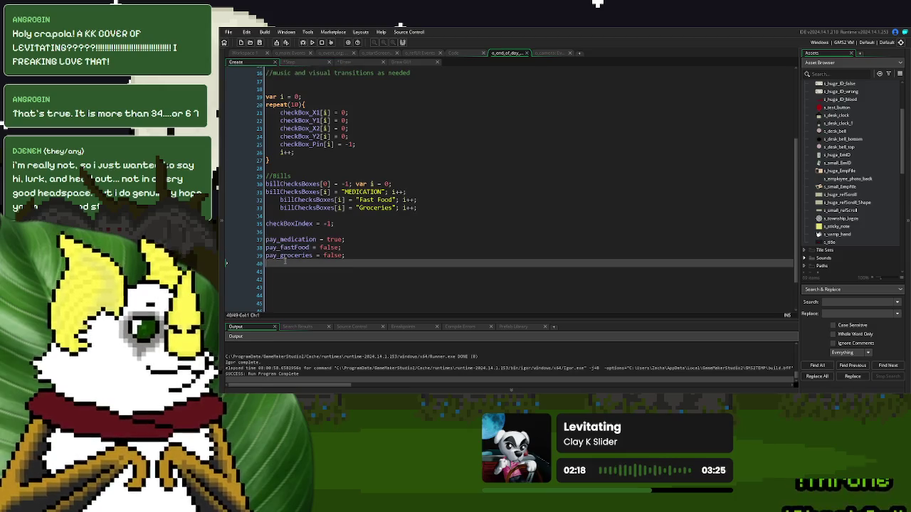
pyautogui.doubleClick(289, 256)
pyautogui.click(288, 62)
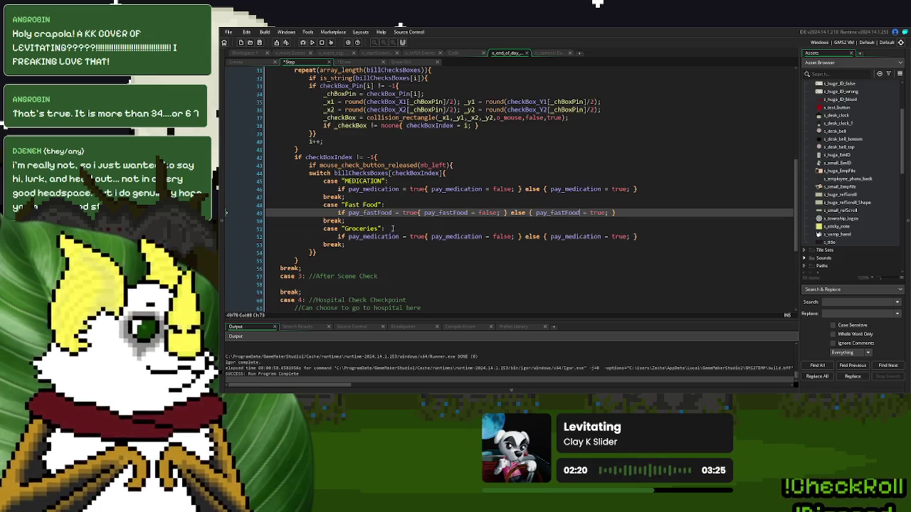
pyautogui.doubleClick(373, 236)
pyautogui.hotkey('ctrl', 'v')
pyautogui.doubleClick(453, 237)
pyautogui.hotkey('ctrl', 'v')
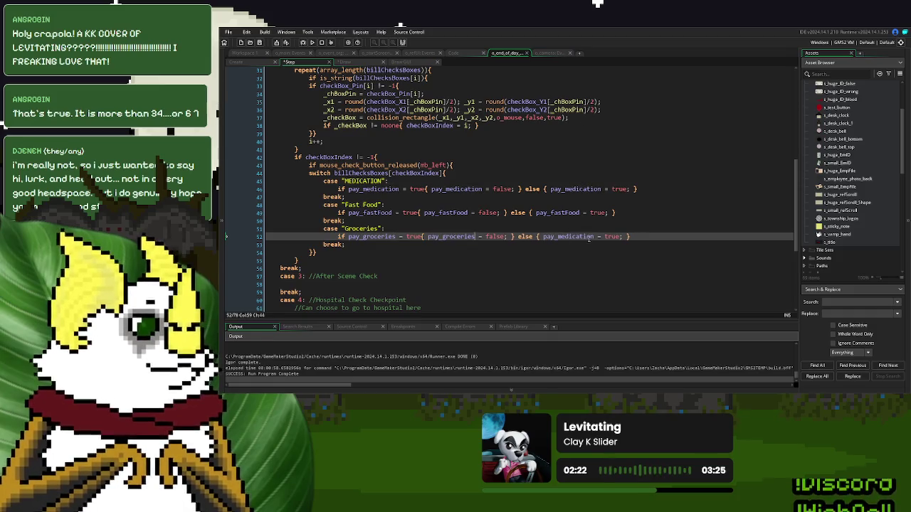
pyautogui.doubleClick(574, 236)
pyautogui.hotkey('ctrl', 'v')
# Step: Add pay_fastFood = false to Groceries and pay_groceries = false to Fast Food, then run the game
pyautogui.moveTo(501, 213); pyautogui.dragTo(421, 214)
pyautogui.hotkey('ctrl', 'c')
pyautogui.click(617, 236)
pyautogui.hotkey('ctrl', 'v')
pyautogui.write(';')
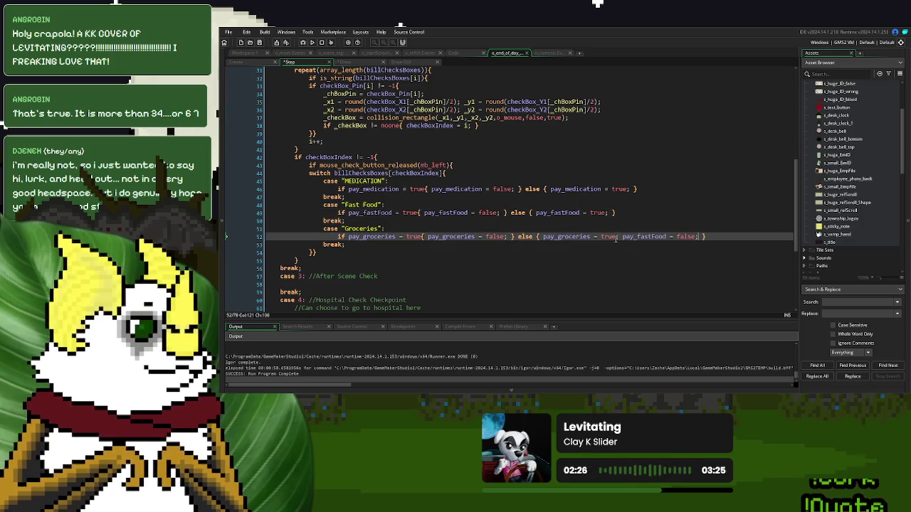
pyautogui.moveTo(507, 236); pyautogui.dragTo(424, 238)
pyautogui.hotkey('ctrl', 'c')
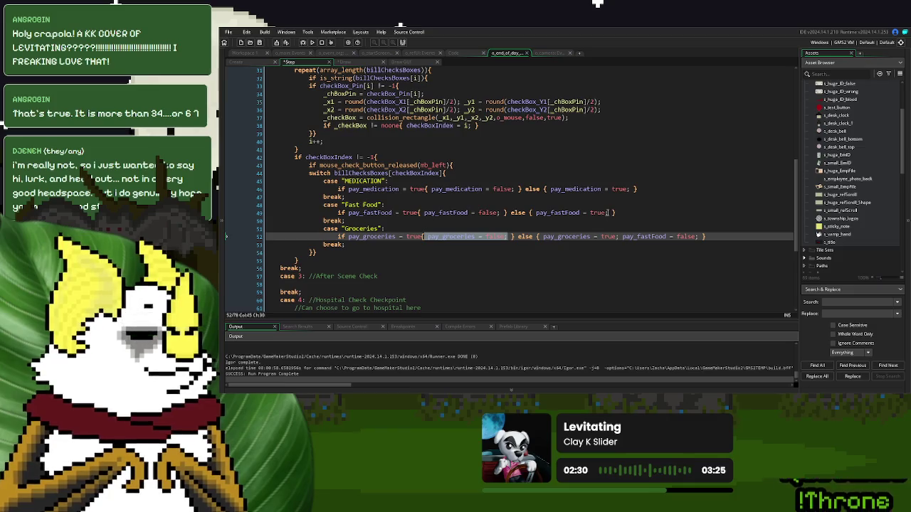
pyautogui.click(607, 212)
pyautogui.hotkey('ctrl', 'v')
pyautogui.write(';')
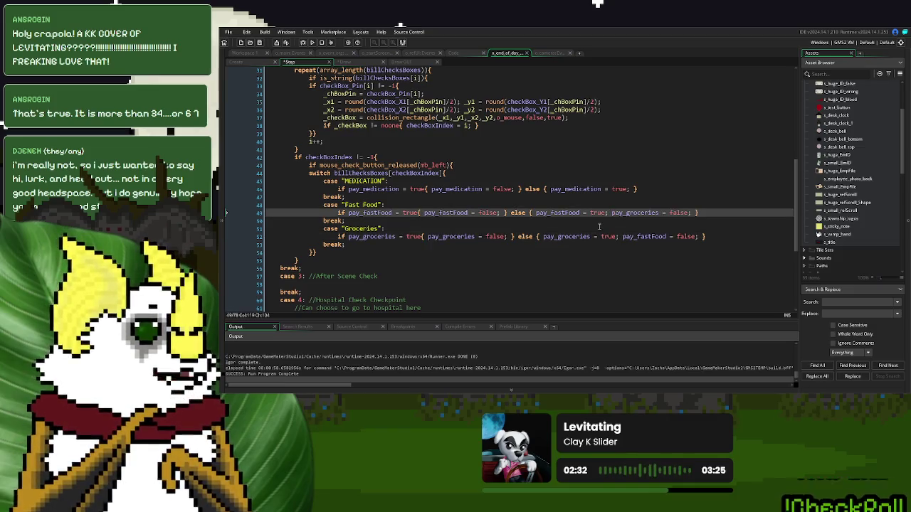
pyautogui.click(311, 44)
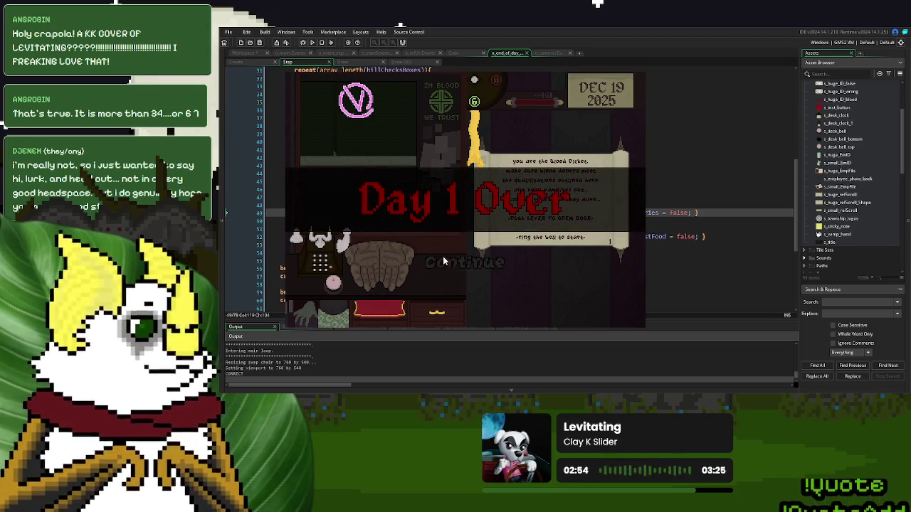
# Step: Advance past Day 1 Over to the End of Day screen and toggle the Medication checkbox repeatedly
pyautogui.click(473, 263)
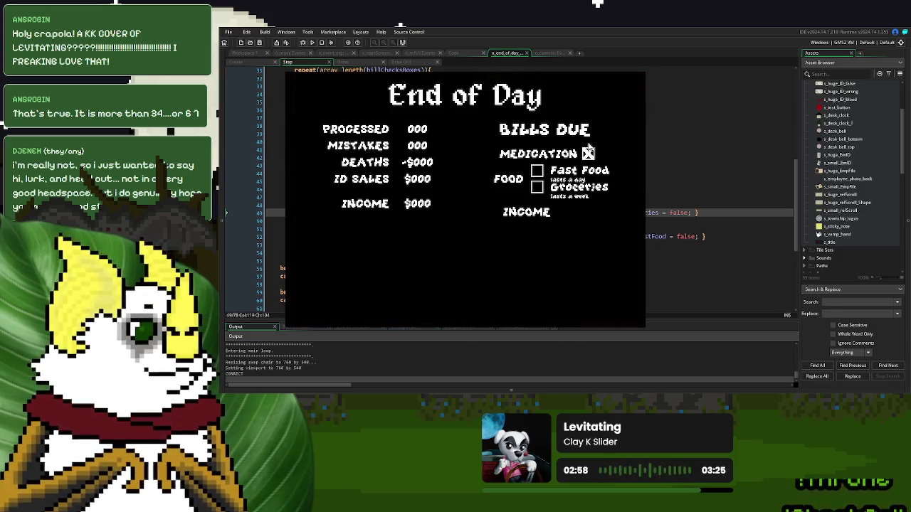
pyautogui.click(588, 153)
pyautogui.click(587, 153)
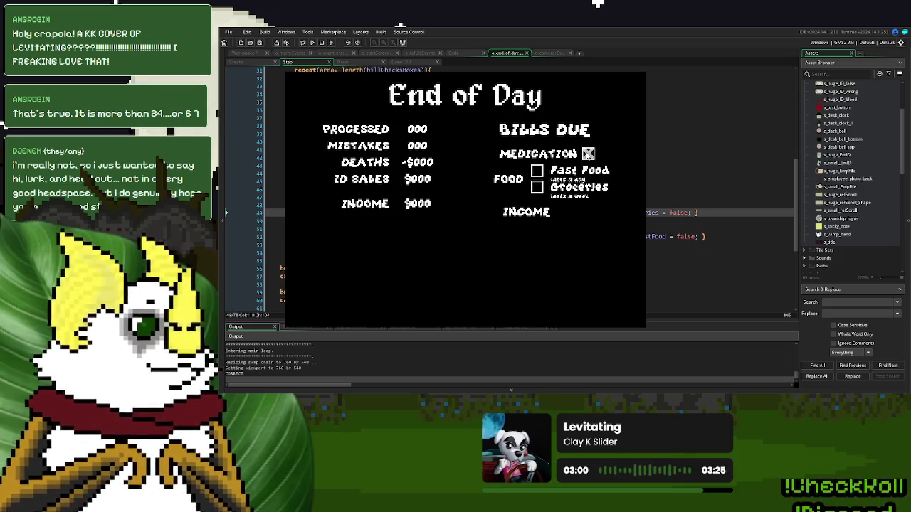
pyautogui.click(588, 152)
pyautogui.click(588, 154)
pyautogui.click(588, 154)
# Step: Switch back and forth between Fast Food and Groceries to confirm only one stays checked
pyautogui.click(538, 171)
pyautogui.click(537, 187)
pyautogui.click(537, 171)
pyautogui.click(537, 187)
pyautogui.click(537, 170)
pyautogui.click(537, 187)
pyautogui.click(537, 171)
pyautogui.click(537, 187)
pyautogui.click(537, 171)
pyautogui.click(537, 187)
pyautogui.click(588, 154)
pyautogui.click(537, 170)
pyautogui.click(538, 188)
pyautogui.click(538, 171)
pyautogui.click(537, 187)
pyautogui.click(537, 171)
pyautogui.click(538, 188)
pyautogui.click(537, 171)
pyautogui.click(537, 187)
pyautogui.click(537, 171)
# Step: Test clearing and reselecting the food choice, toggling Groceries and Fast Food on and off
pyautogui.click(537, 170)
pyautogui.click(537, 187)
pyautogui.click(537, 188)
pyautogui.click(537, 171)
pyautogui.click(537, 171)
pyautogui.click(537, 187)
pyautogui.click(537, 187)
pyautogui.click(538, 172)
pyautogui.click(537, 170)
pyautogui.click(537, 187)
pyautogui.click(537, 187)
pyautogui.click(537, 171)
pyautogui.click(537, 187)
pyautogui.click(537, 171)
pyautogui.click(537, 170)
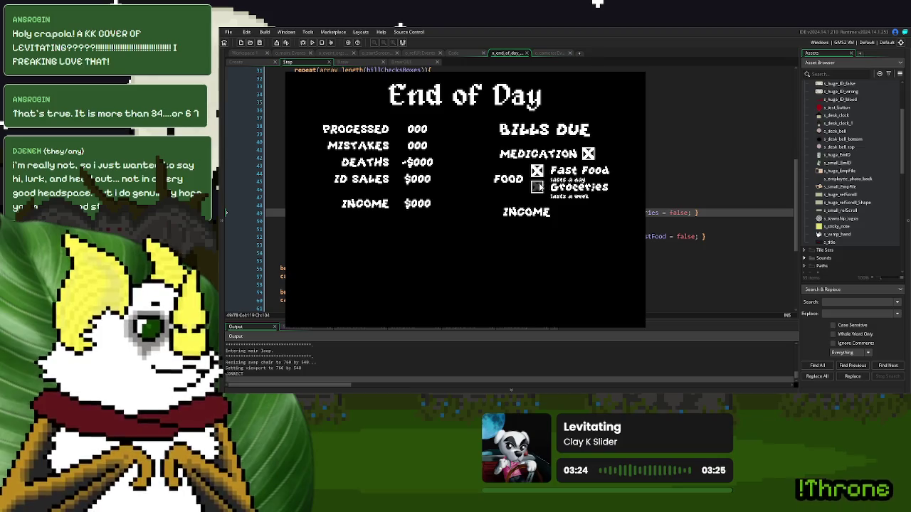
pyautogui.click(537, 187)
pyautogui.click(537, 171)
pyautogui.click(537, 187)
pyautogui.click(539, 173)
pyautogui.click(537, 173)
# Step: Toggle Medication and the food options again, leaving Medication, Fast Food and Groceries unchecked
pyautogui.click(588, 153)
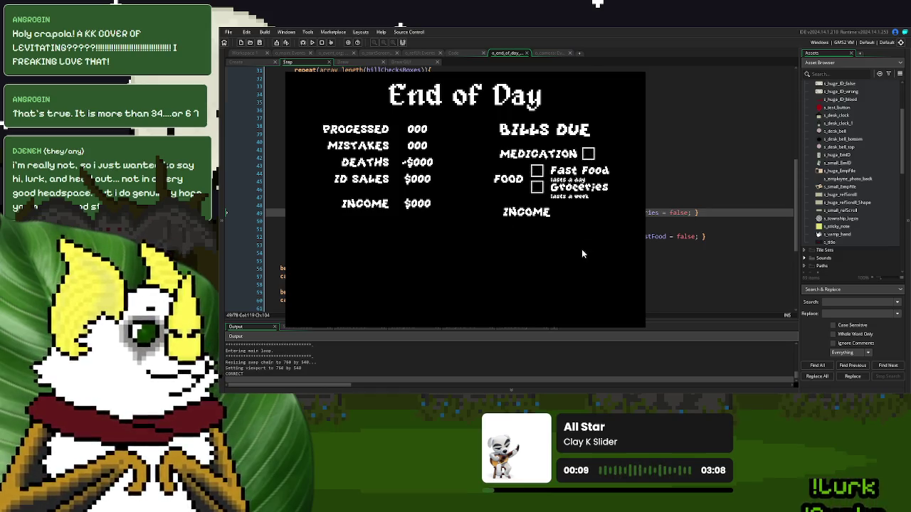
pyautogui.click(537, 187)
pyautogui.click(537, 172)
pyautogui.click(536, 187)
pyautogui.click(588, 153)
pyautogui.click(587, 155)
pyautogui.click(538, 188)
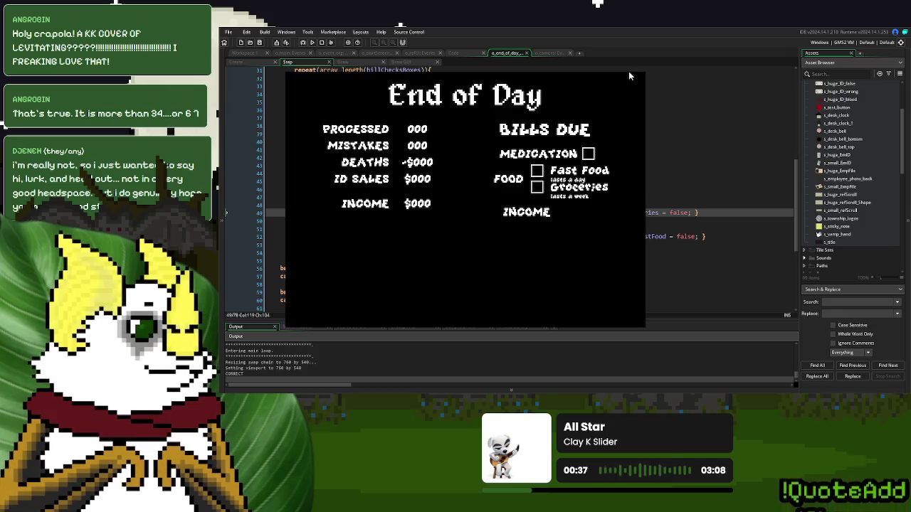
pyautogui.press('Escape')
# Step: In the Draw GUI code, append an extra e++ and e += 1.5 spacing to line 81
pyautogui.click(442, 165)
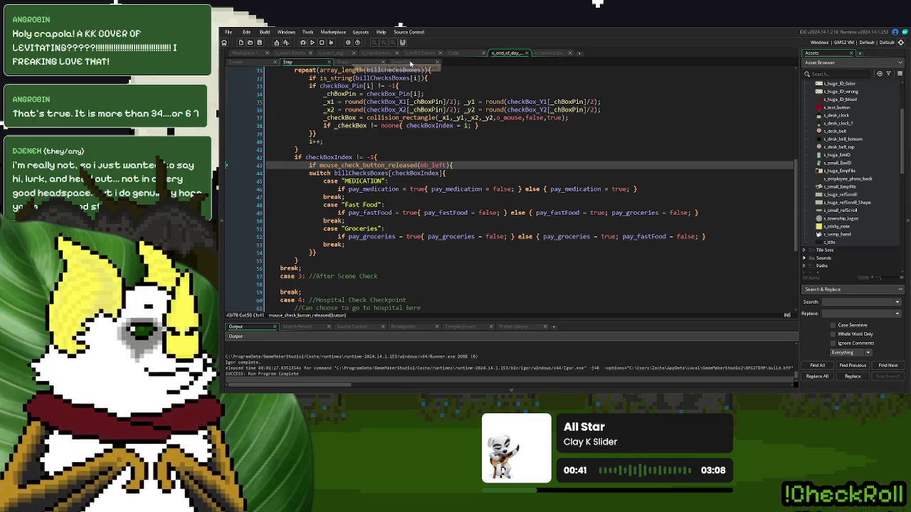
pyautogui.click(350, 62)
pyautogui.moveTo(777, 217); pyautogui.dragTo(757, 218)
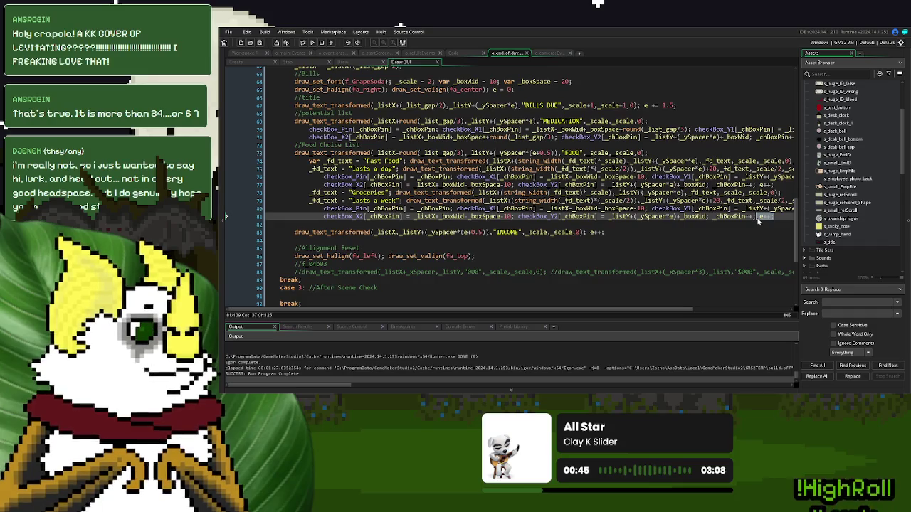
pyautogui.hotkey('ctrl', 'c')
pyautogui.hotkey('ctrl', 'v')
pyautogui.hotkey('ctrl', 'v')
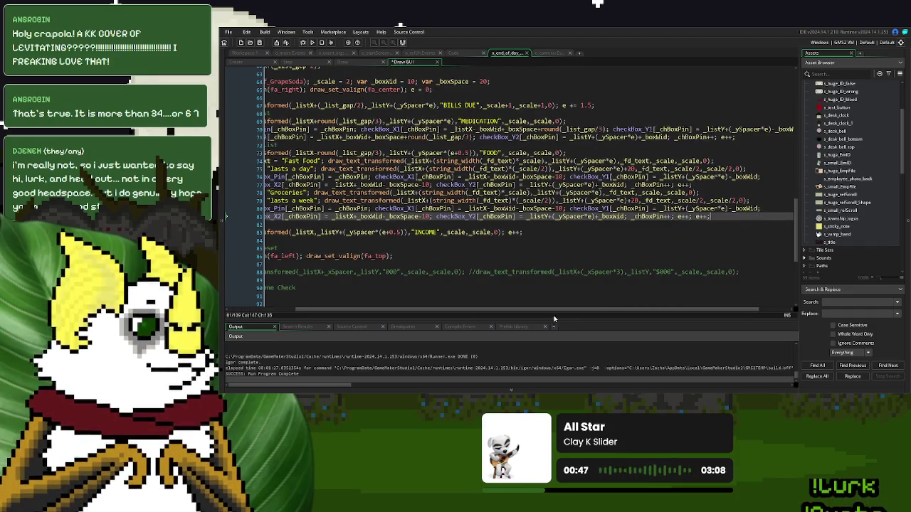
pyautogui.hscroll(-3, 532, 305)
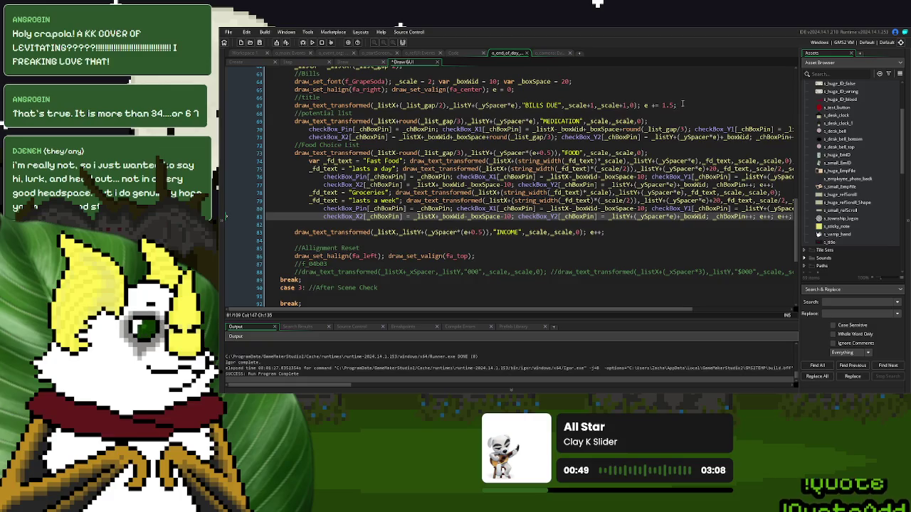
pyautogui.moveTo(640, 106); pyautogui.dragTo(293, 106)
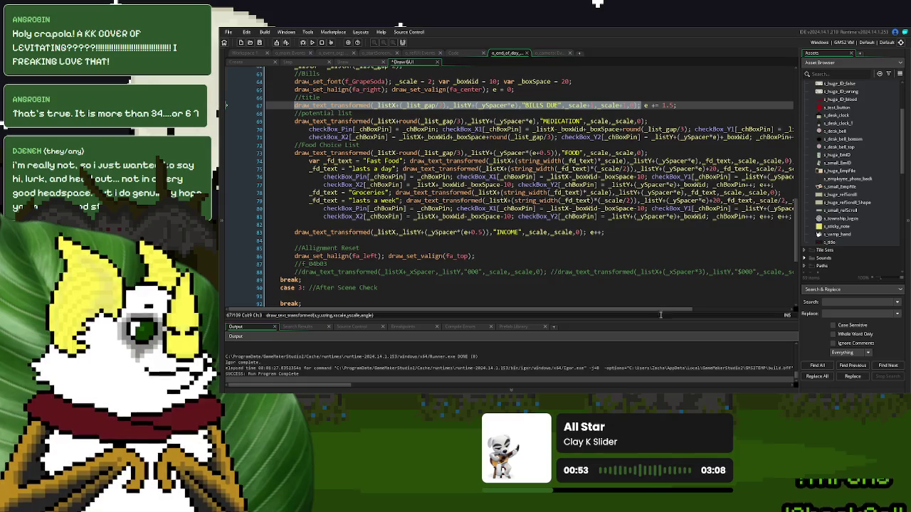
pyautogui.moveTo(645, 105)
pyautogui.mouseDown()
pyautogui.moveTo(676, 105)
pyautogui.moveTo(640, 106)
pyautogui.mouseUp()
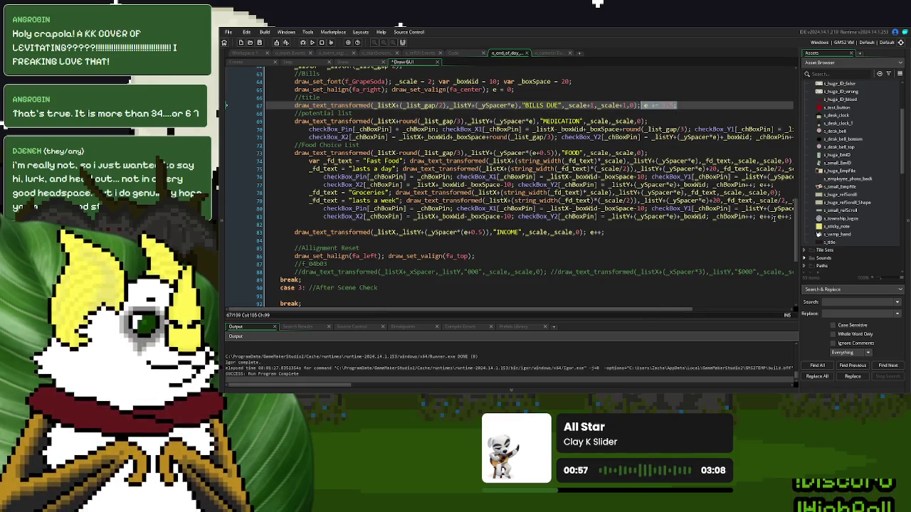
pyautogui.hotkey('ctrl', 'c')
pyautogui.click(774, 217)
pyautogui.hotkey('ctrl', 'v')
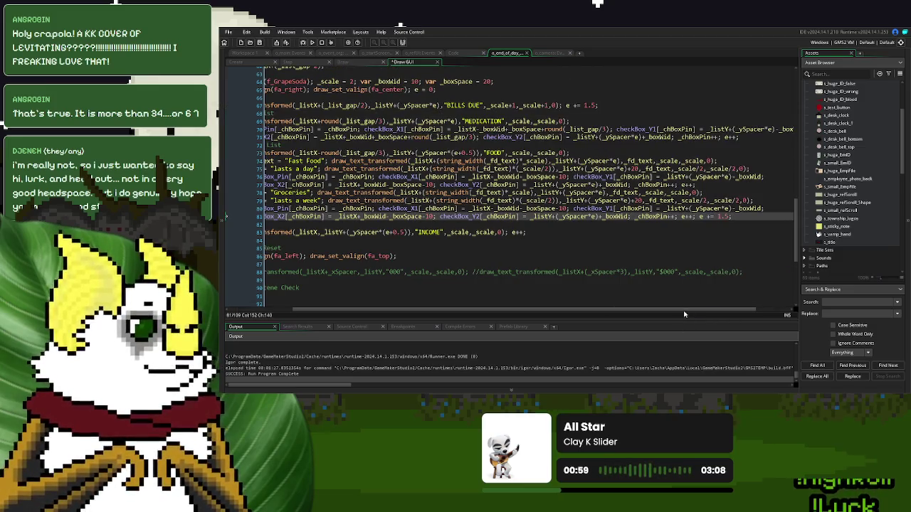
# Step: Paste the BILLS DUE title over the INCOME line, comment it //Title UPCOMING BILLS, and relabel it UPCOMING
pyautogui.moveTo(684, 311); pyautogui.dragTo(619, 311)
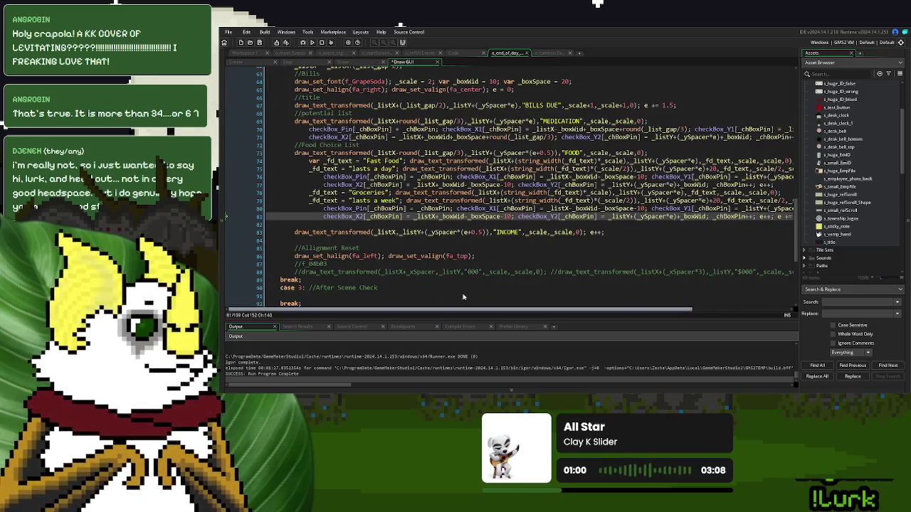
pyautogui.click(643, 105)
pyautogui.moveTo(696, 105); pyautogui.dragTo(478, 106)
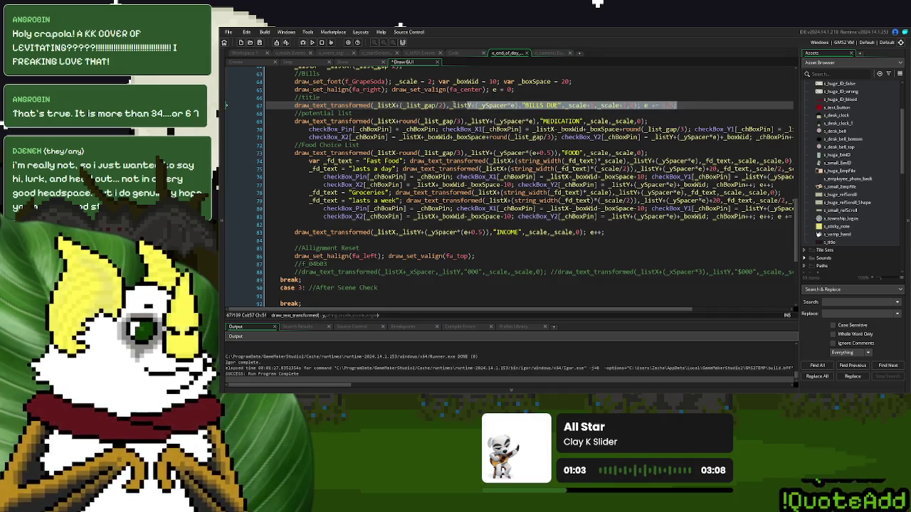
pyautogui.click(610, 232)
pyautogui.moveTo(609, 232); pyautogui.dragTo(294, 232)
pyautogui.hotkey('ctrl', 'v')
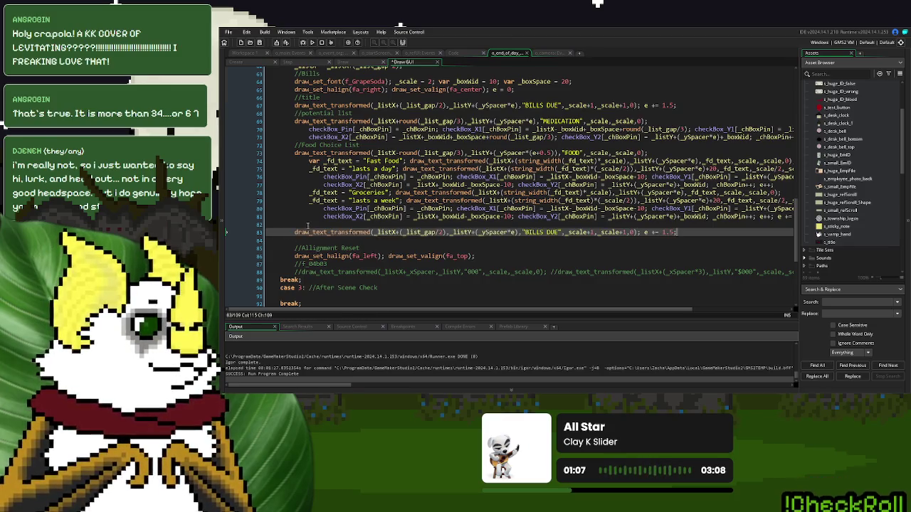
pyautogui.click(308, 225)
pyautogui.write('//Title UPCOMING BILLS')
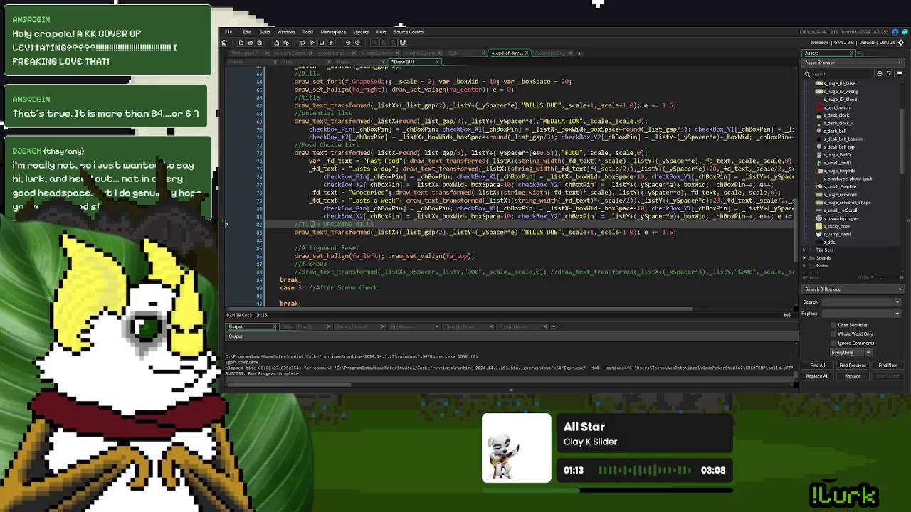
pyautogui.moveTo(558, 233); pyautogui.dragTo(525, 235)
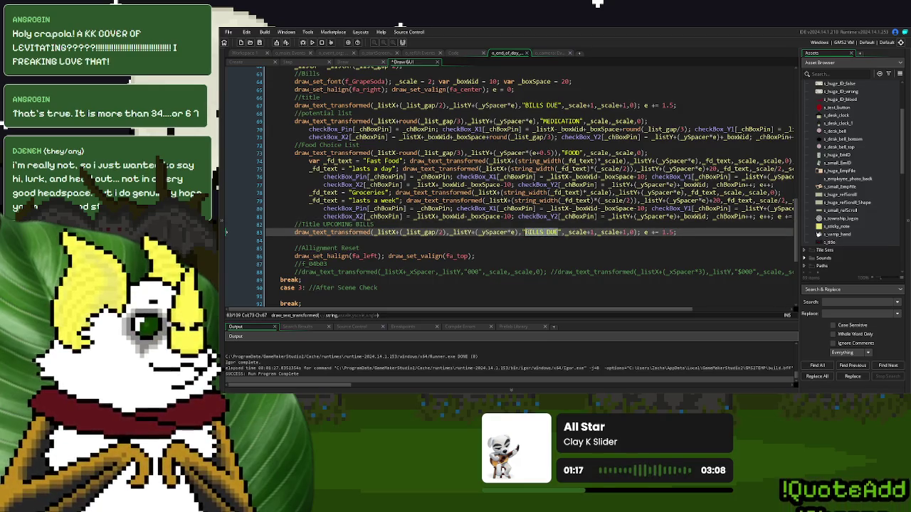
pyautogui.write('UPCOMING')
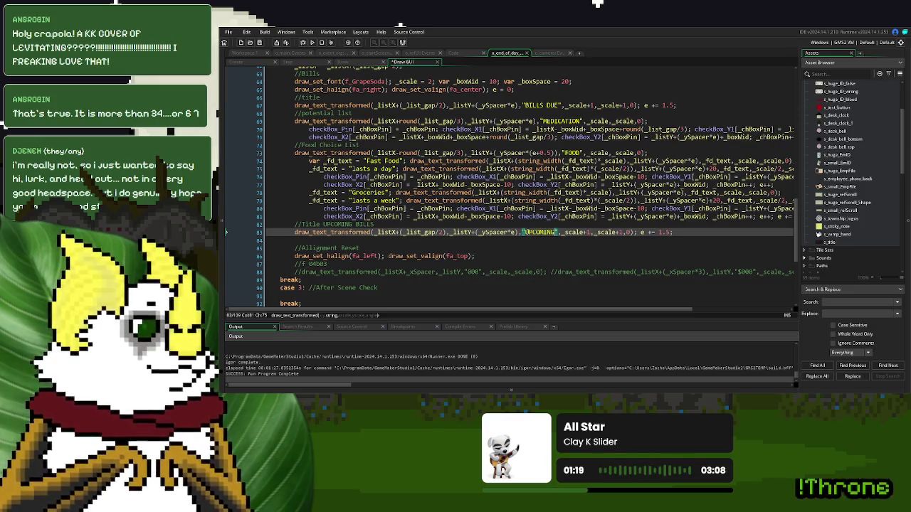
pyautogui.click(698, 232)
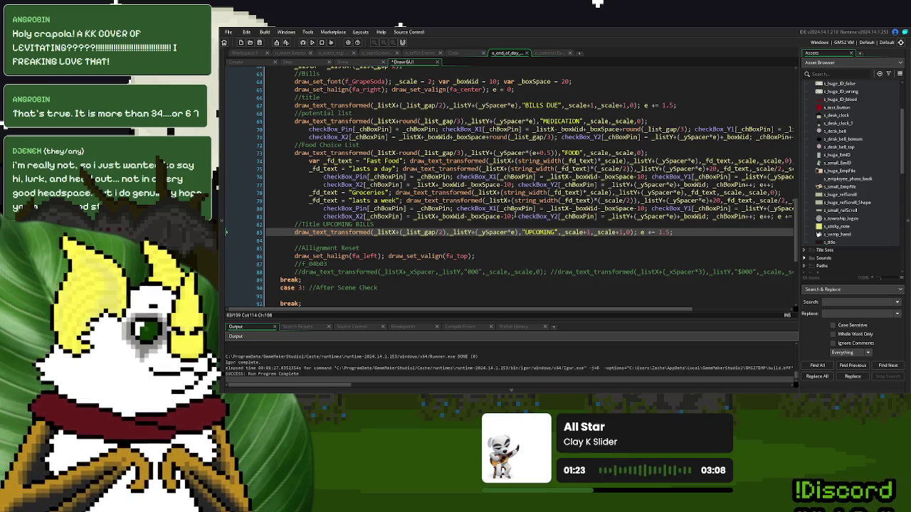
pyautogui.press('Return')
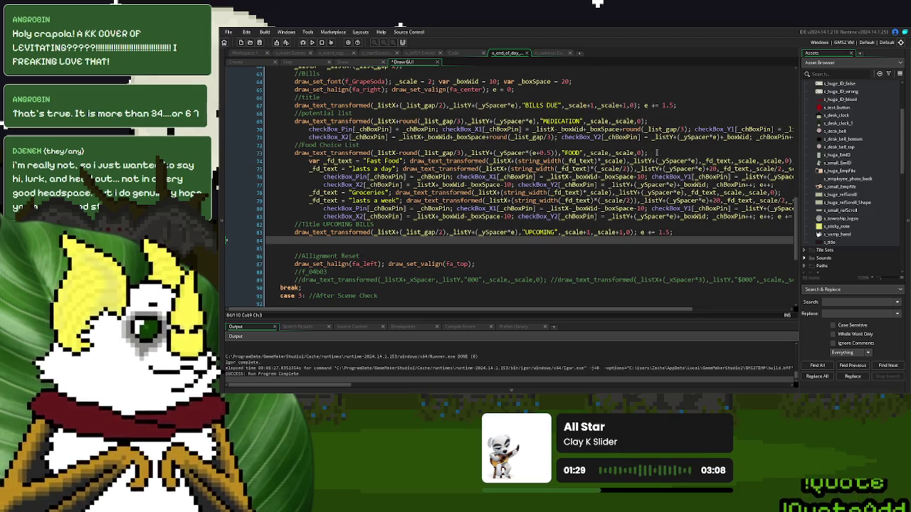
# Step: Copy the FOOD draw line onto line 84, strip its offsets, and append e++;
pyautogui.moveTo(647, 152); pyautogui.dragTo(294, 153)
pyautogui.hotkey('ctrl', 'c')
pyautogui.click(322, 240)
pyautogui.hotkey('ctrl', 'v')
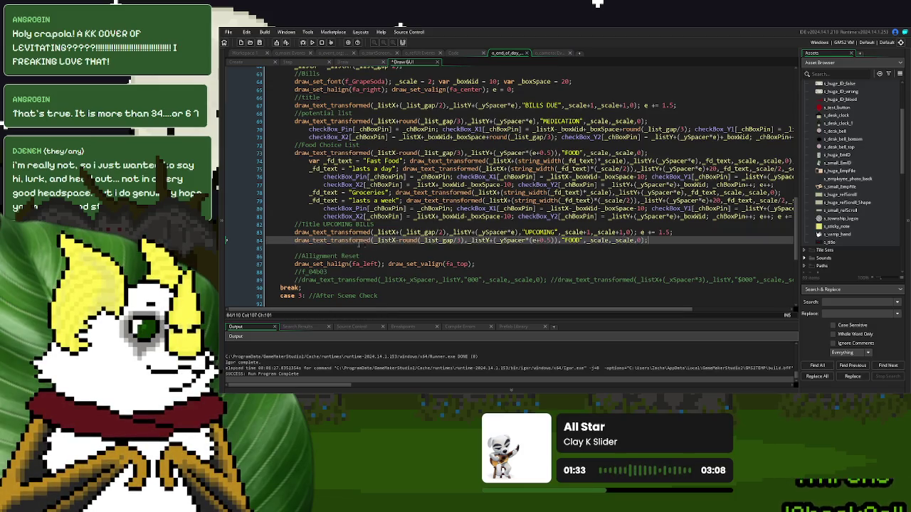
pyautogui.moveTo(466, 240); pyautogui.dragTo(397, 240)
pyautogui.press('BackSpace')
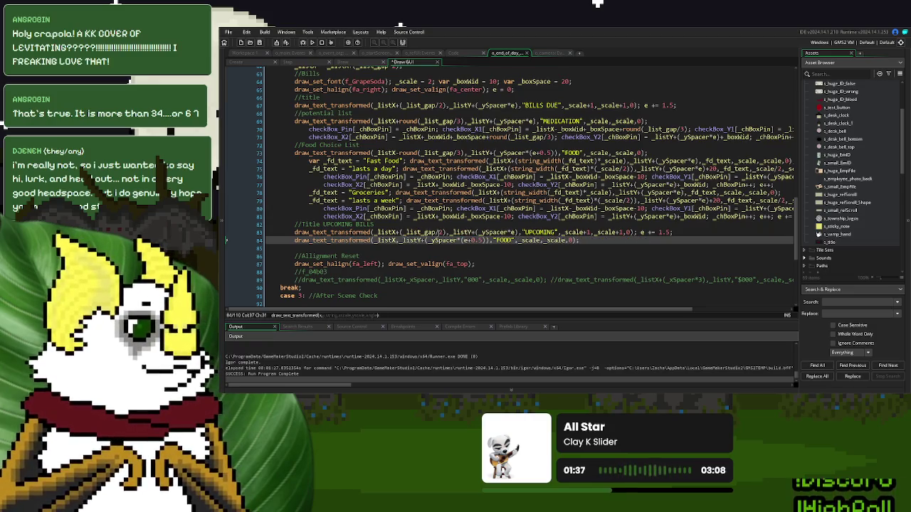
pyautogui.click(484, 240)
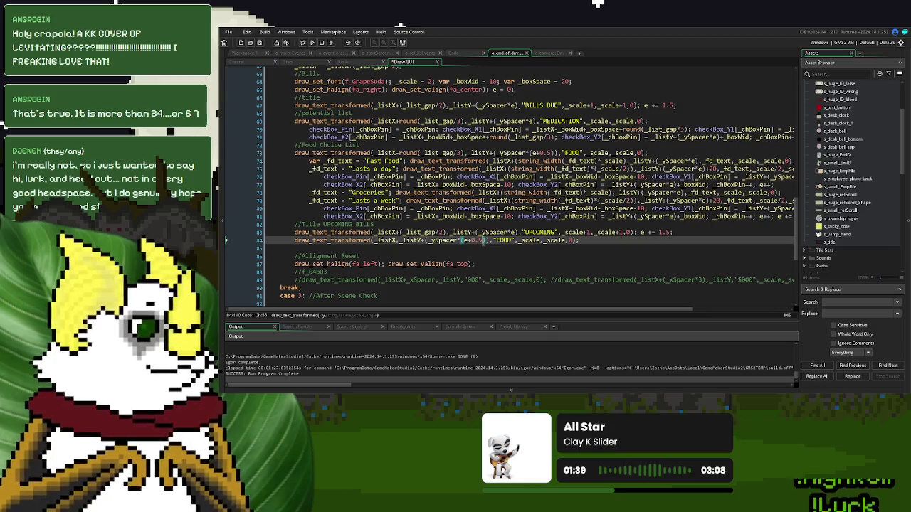
pyautogui.press('BackSpace')
pyautogui.press('BackSpace')
pyautogui.press('BackSpace')
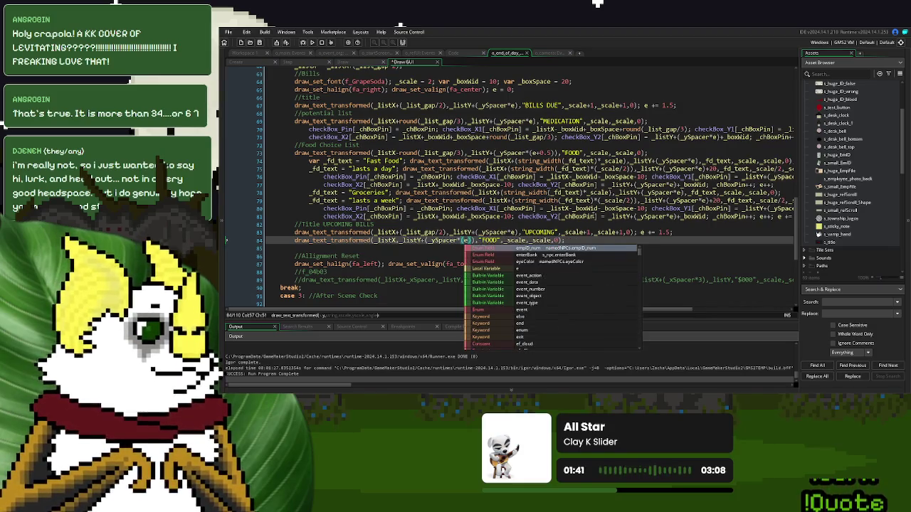
pyautogui.click(587, 242)
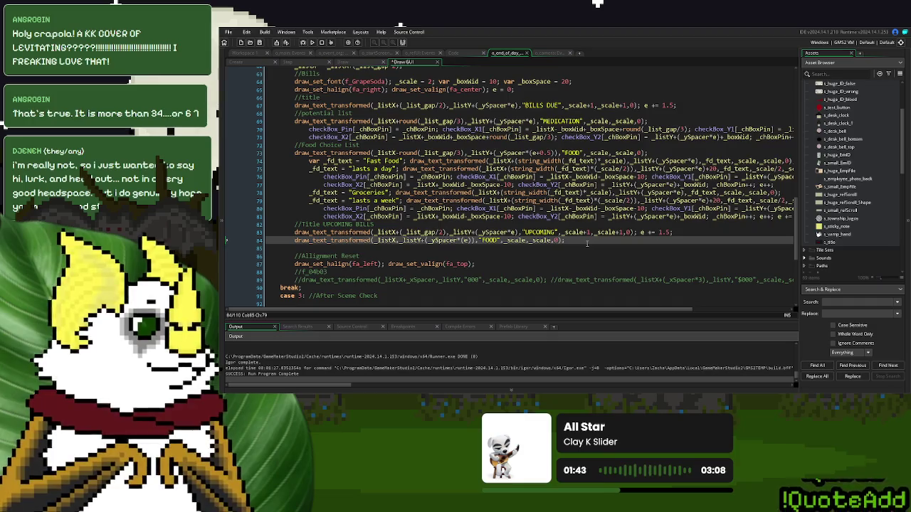
pyautogui.write(' e++;')
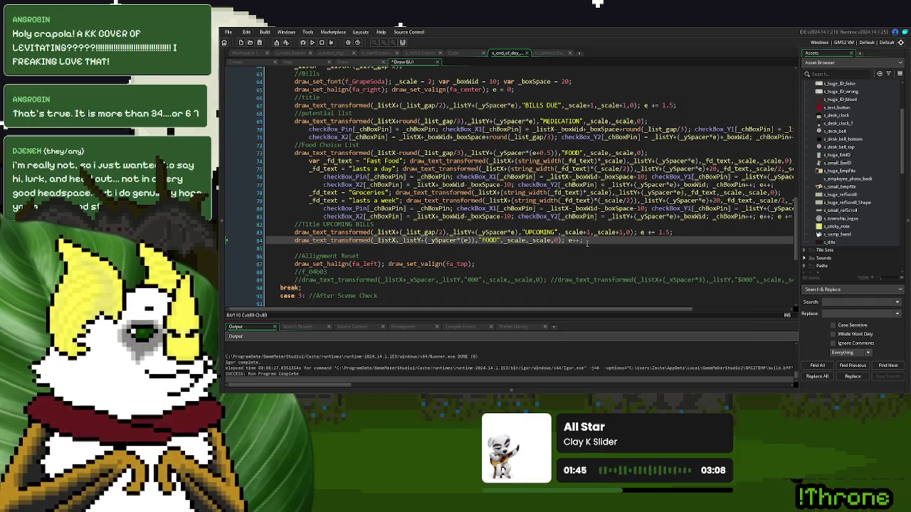
# Step: Change the copied text from FOOD to "Rent $" + string(1000)
pyautogui.scroll(9, 547, 201)
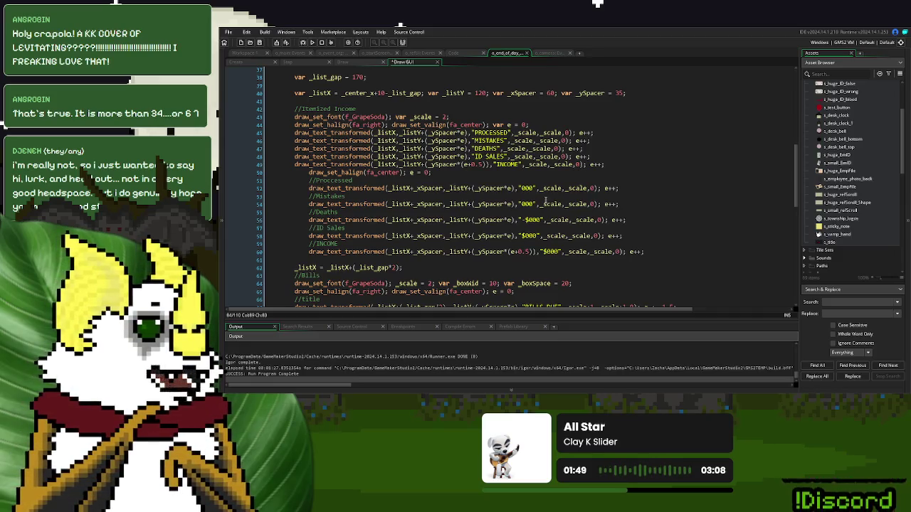
pyautogui.scroll(-10, 545, 198)
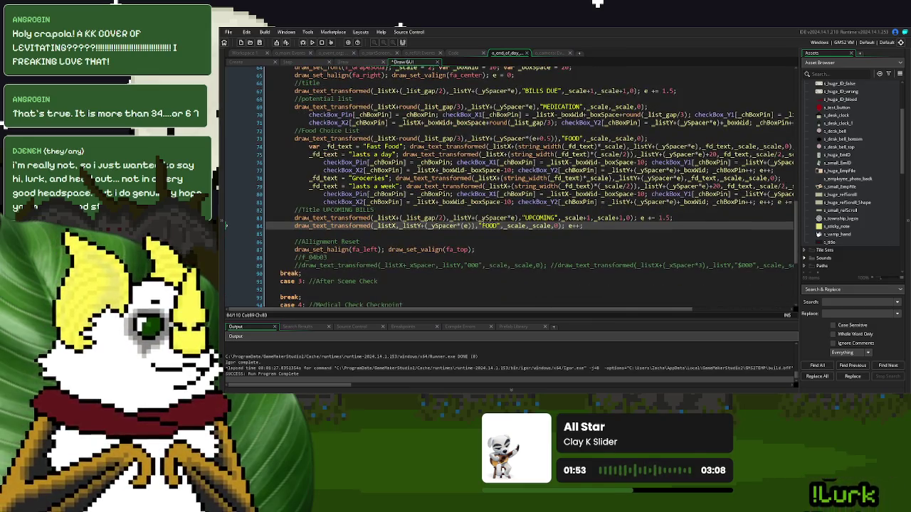
pyautogui.scroll(7, 571, 226)
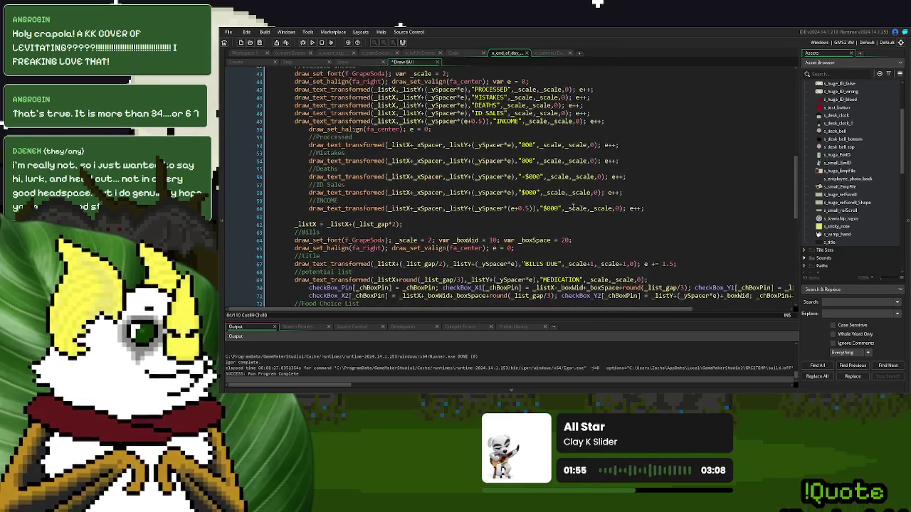
pyautogui.scroll(-8, 426, 140)
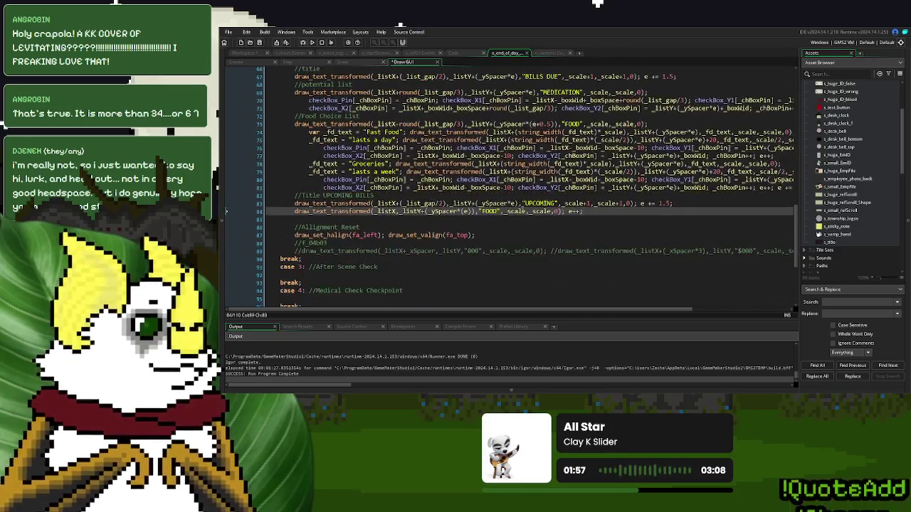
pyautogui.doubleClick(489, 211)
pyautogui.write('Rent')
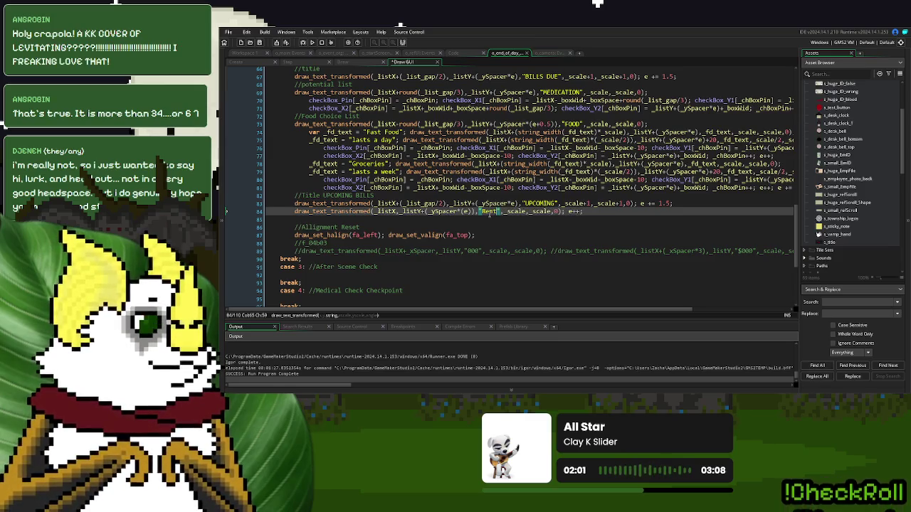
pyautogui.press('Right')
pyautogui.write('+')
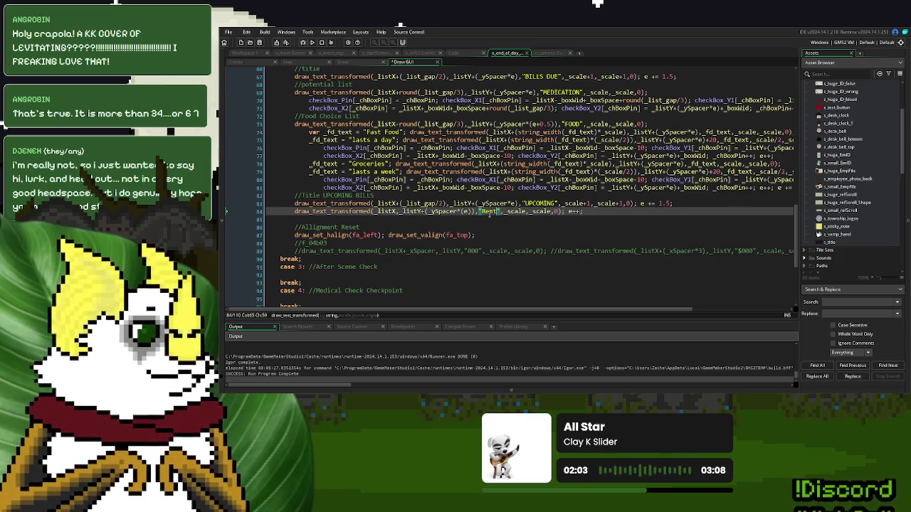
pyautogui.write('+string(')
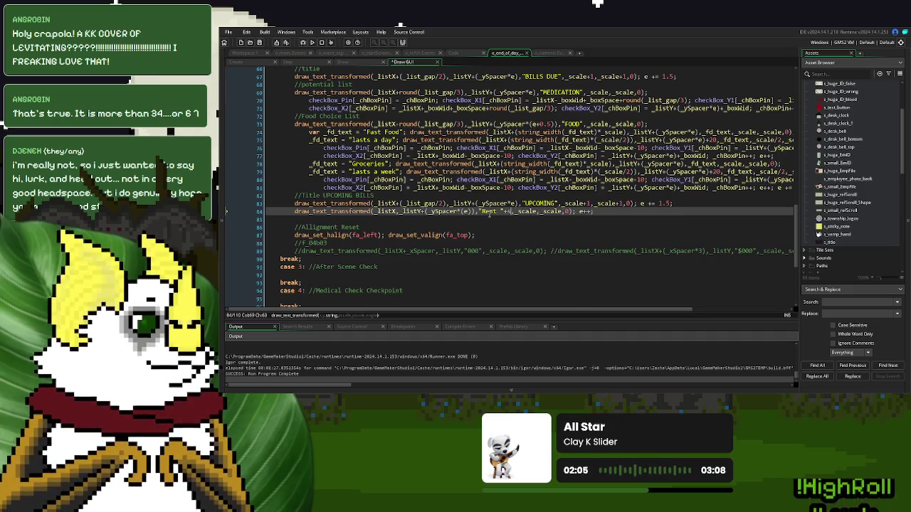
pyautogui.write(')')
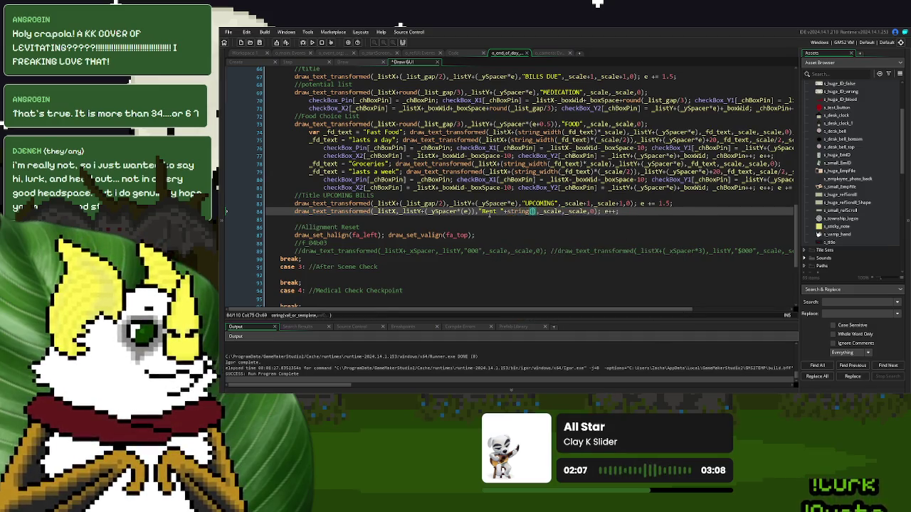
pyautogui.write('1000')
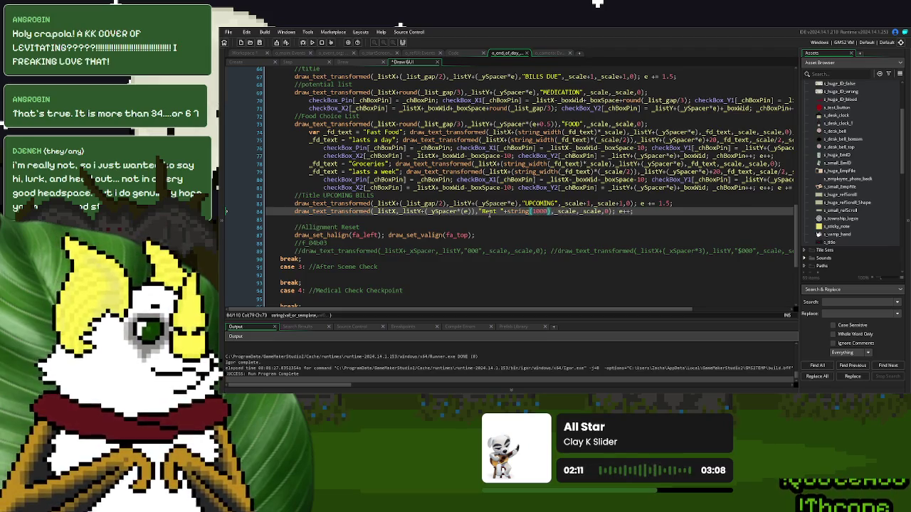
pyautogui.press('Down')
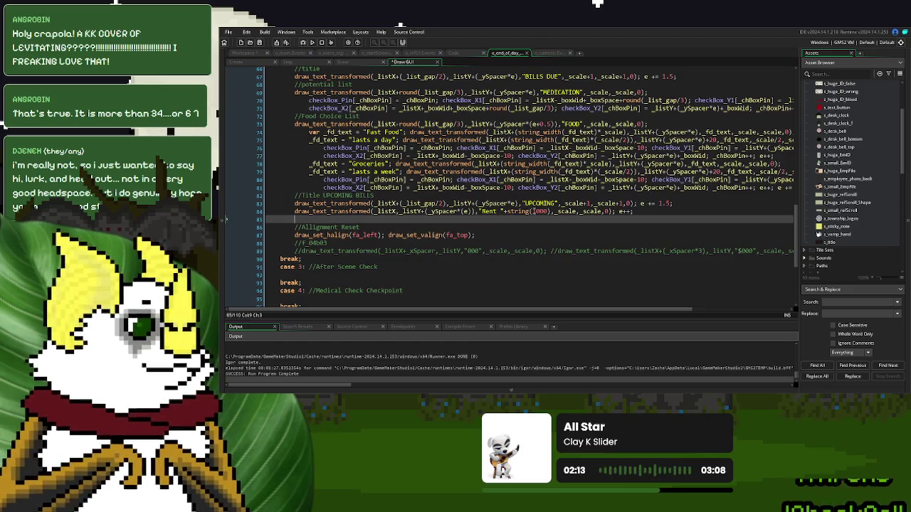
pyautogui.click(533, 211)
pyautogui.write('$')
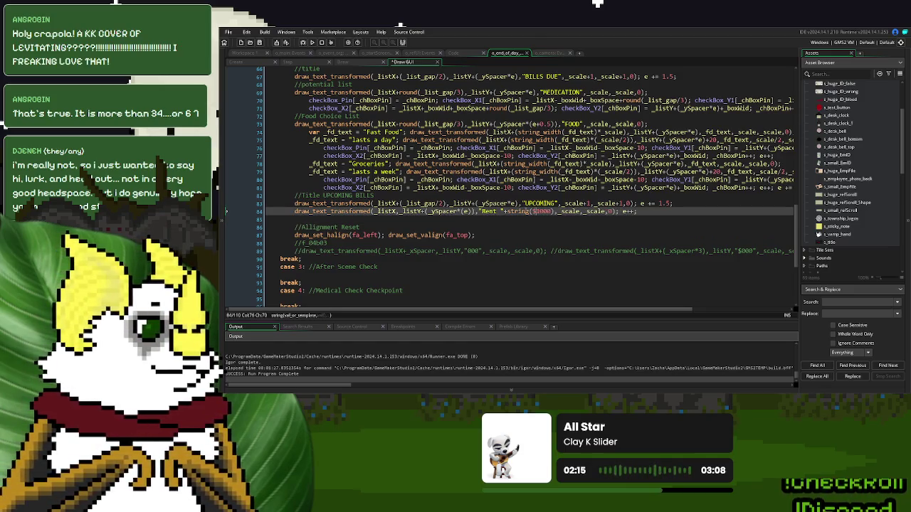
pyautogui.press('Down')
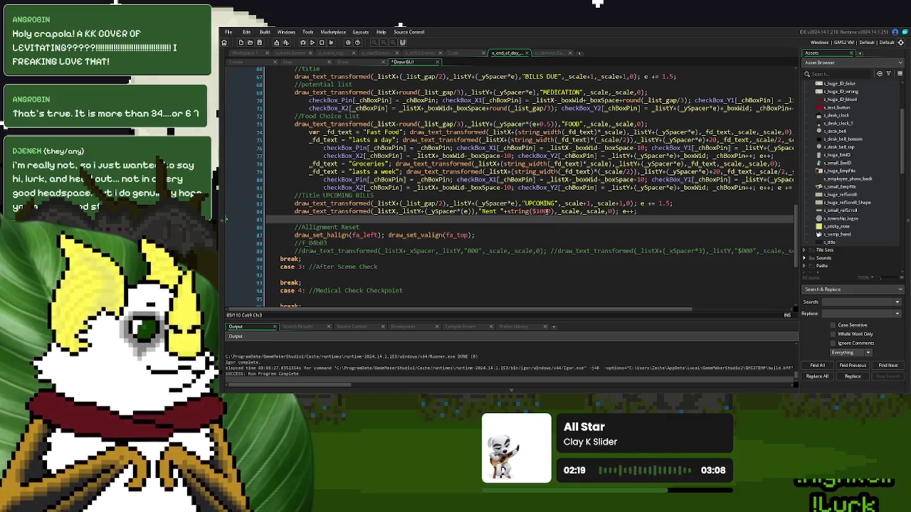
pyautogui.click(537, 211)
pyautogui.press('BackSpace')
pyautogui.click(500, 211)
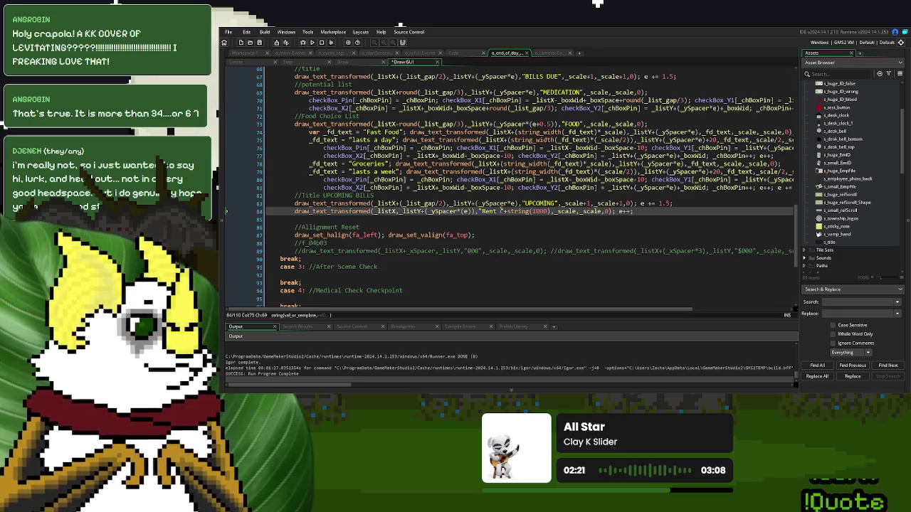
pyautogui.write('$')
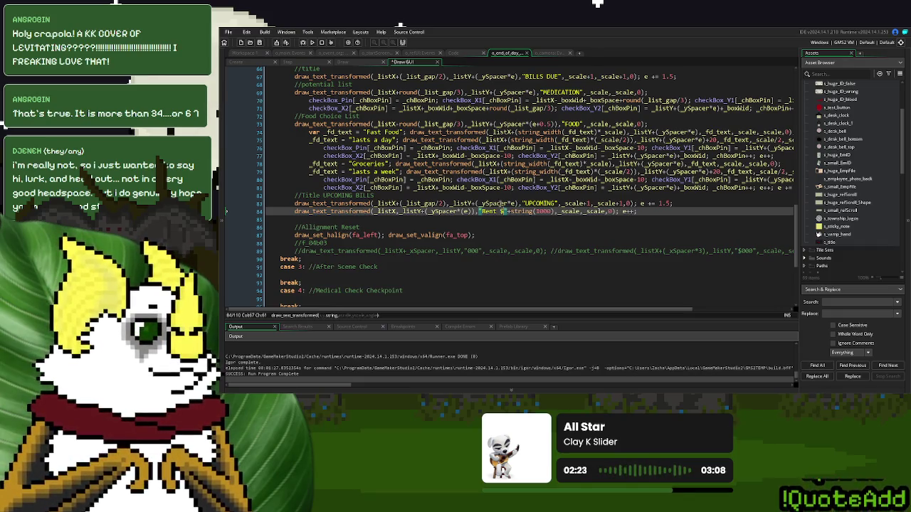
pyautogui.click(517, 219)
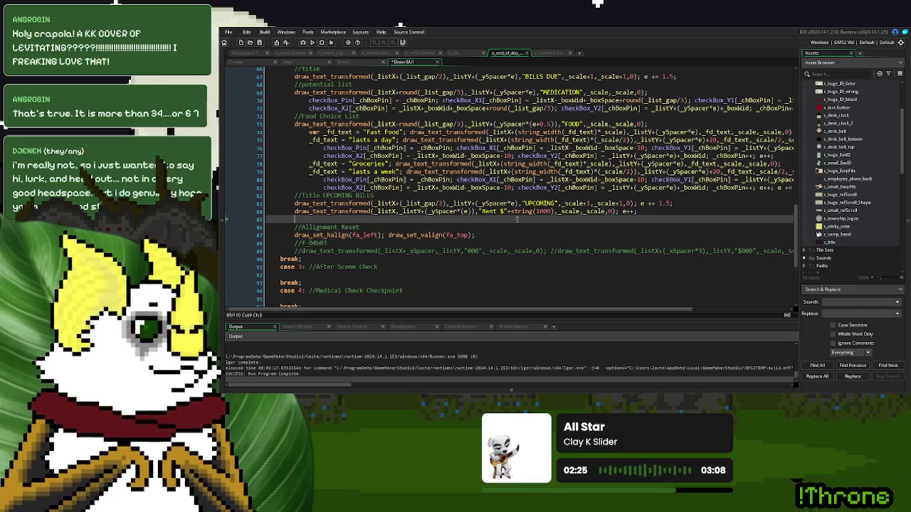
# Step: Duplicate the Rent $1000 draw line directly beneath it
pyautogui.scroll(15, 446, 256)
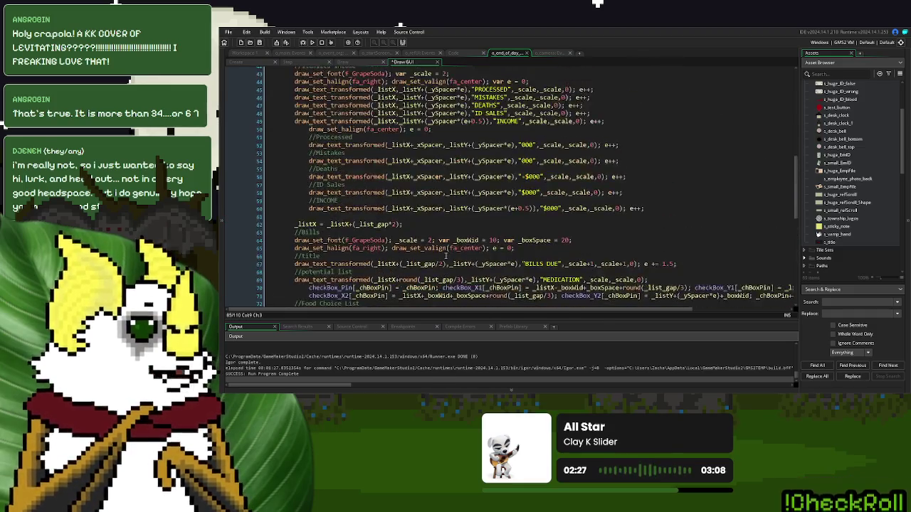
pyautogui.scroll(4, 446, 256)
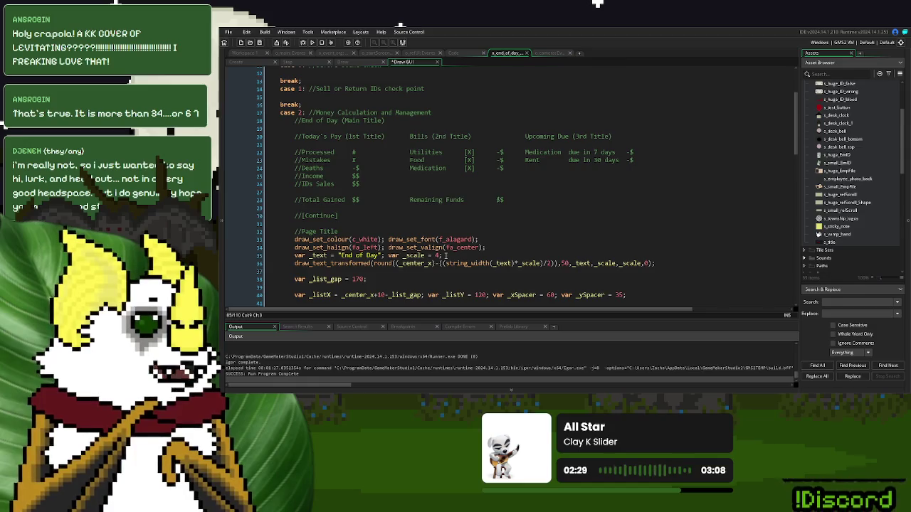
pyautogui.scroll(-18, 446, 255)
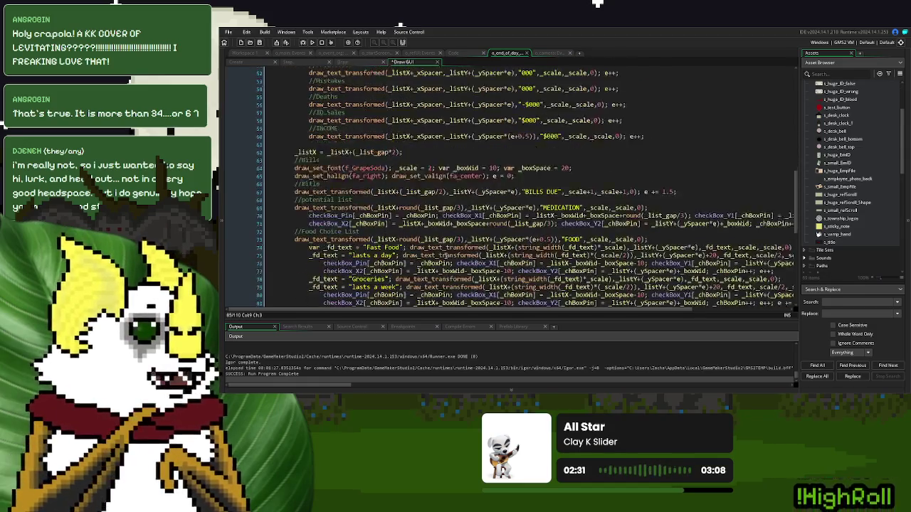
pyautogui.moveTo(648, 226)
pyautogui.mouseDown()
pyautogui.moveTo(285, 226)
pyautogui.moveTo(677, 220)
pyautogui.mouseUp()
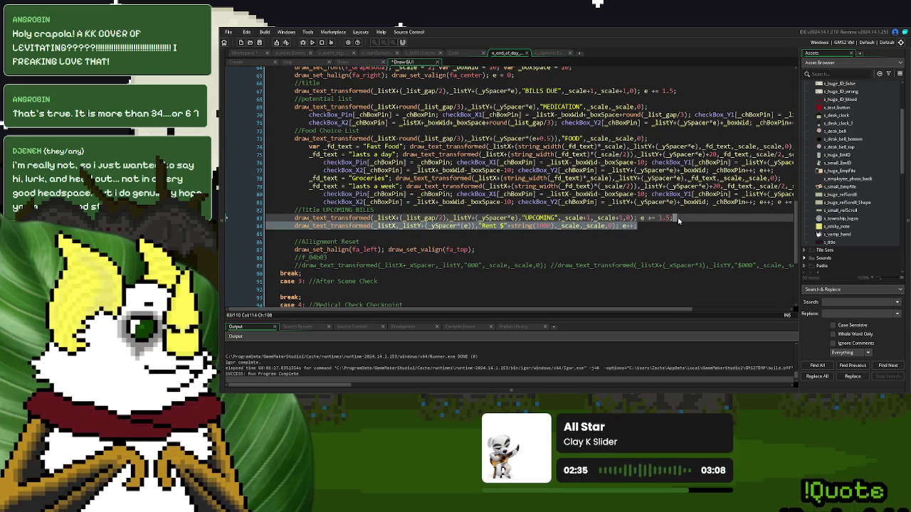
pyautogui.hotkey('ctrl', 'c')
pyautogui.click(654, 227)
pyautogui.hotkey('ctrl', 'v')
# Step: Change the copy to Medication with amount 30, then launch a test run
pyautogui.doubleClick(496, 234)
pyautogui.write('Medication')
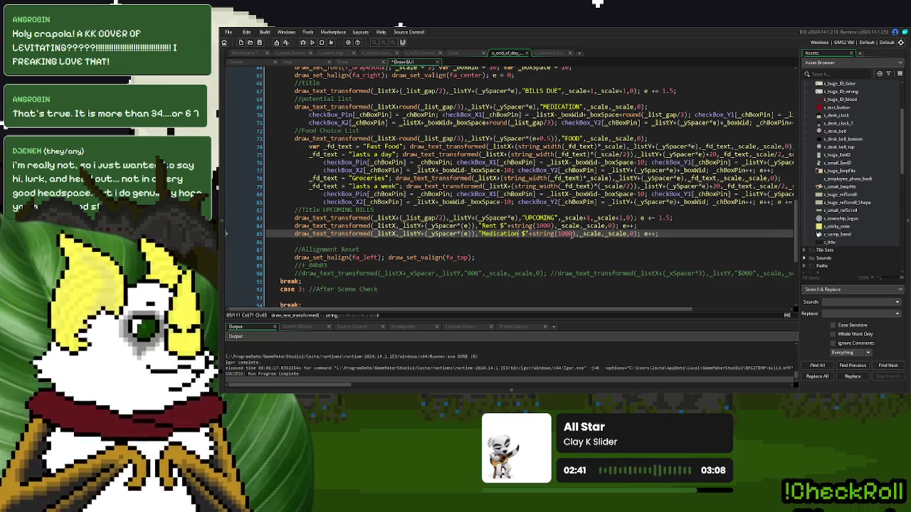
pyautogui.doubleClick(566, 234)
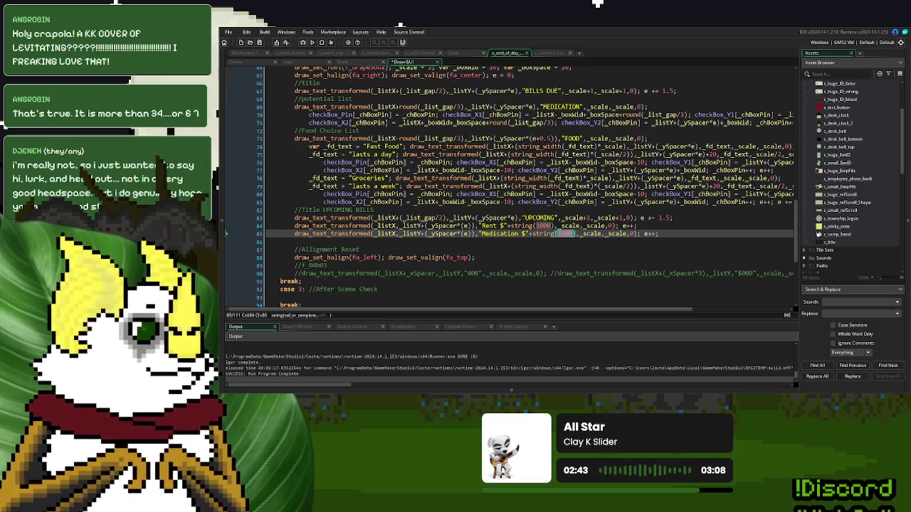
pyautogui.write('30')
pyautogui.click(574, 194)
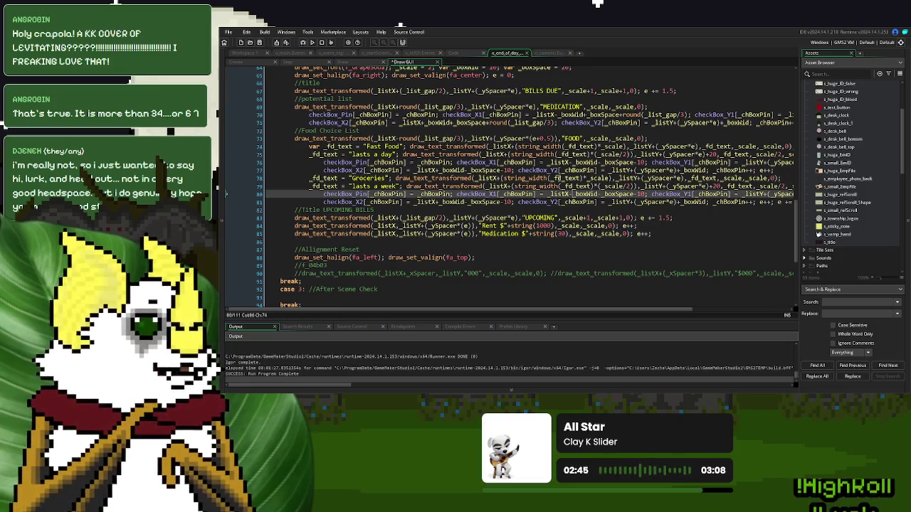
pyautogui.click(320, 43)
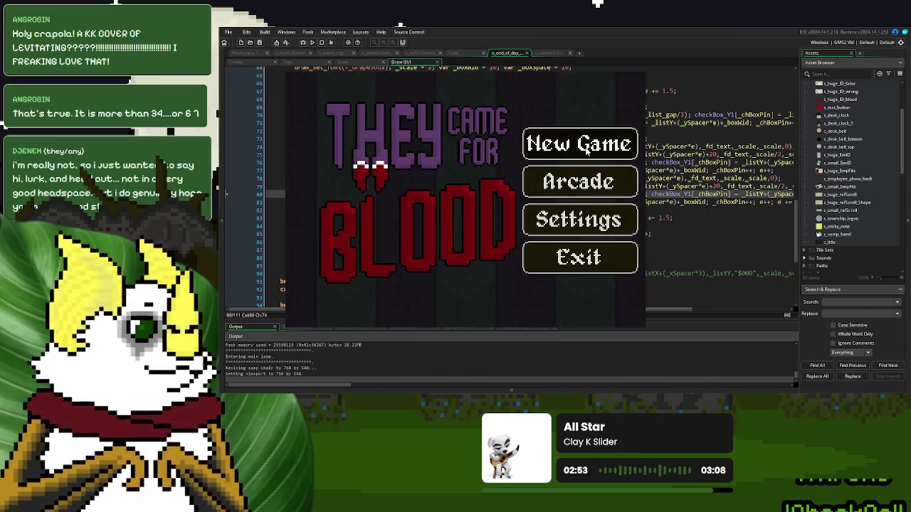
# Step: Start a New Game, continue past Day 1 to see UPCOMING Rent $1000 and Medication $30, then close the game
pyautogui.click(586, 148)
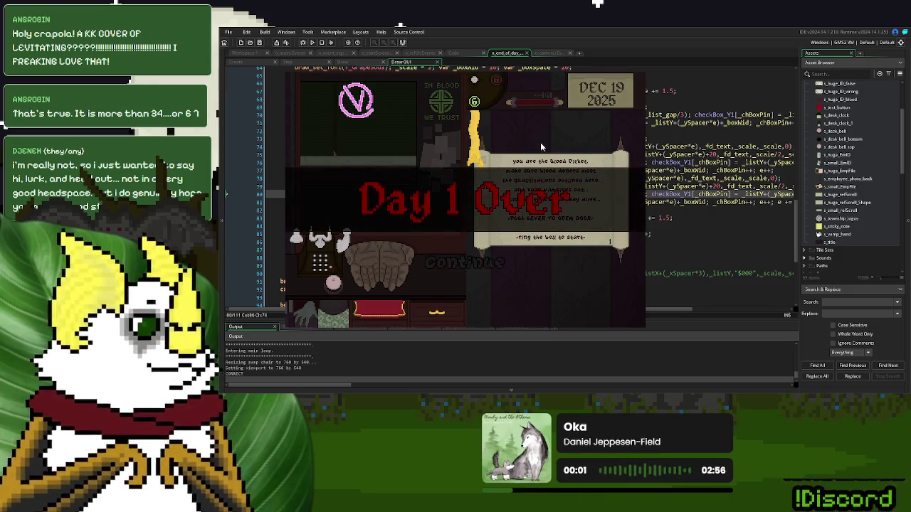
pyautogui.click(484, 267)
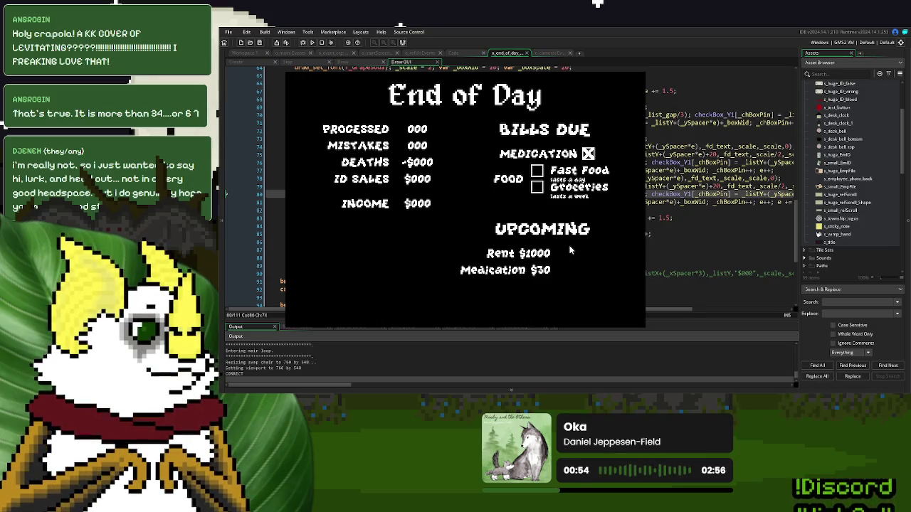
pyautogui.click(634, 72)
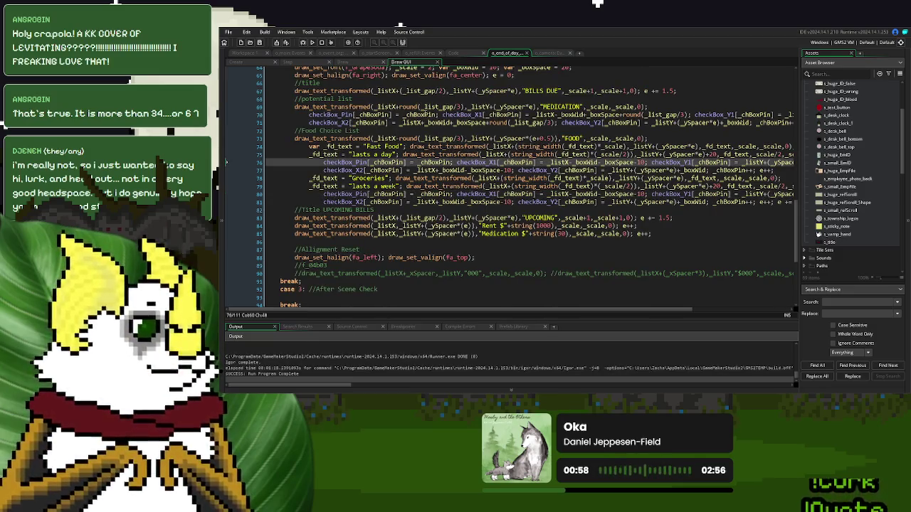
# Step: Delete the round(_list_gap/3) term from the MEDICATION label and both checkbox x coordinates on lines 69–71
pyautogui.moveTo(464, 107); pyautogui.dragTo(397, 111)
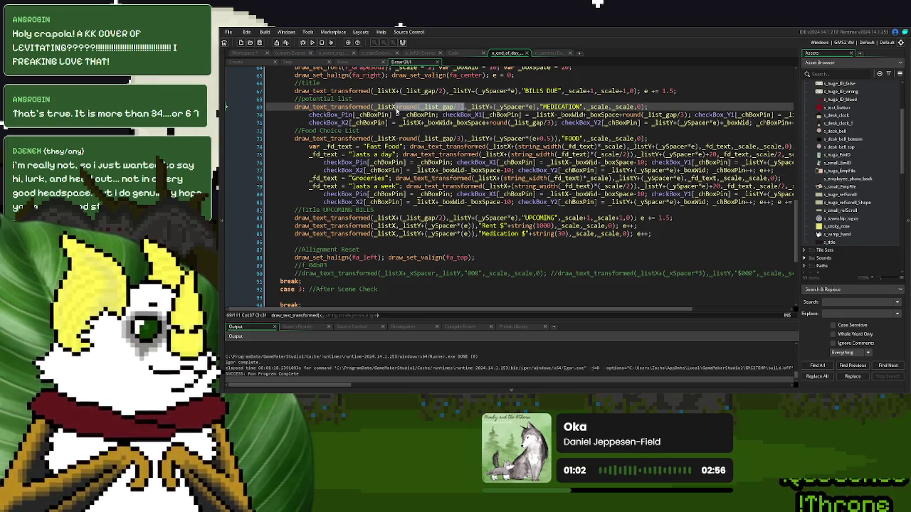
pyautogui.press('BackSpace')
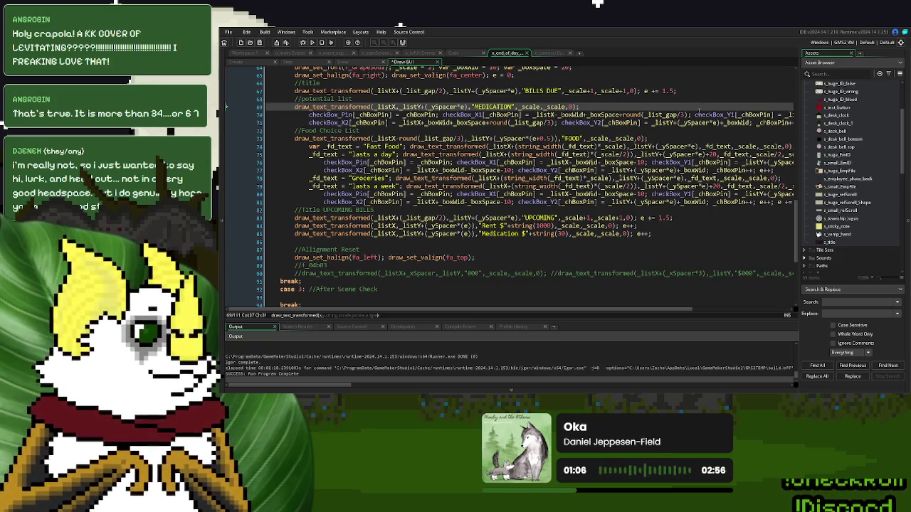
pyautogui.moveTo(687, 115); pyautogui.dragTo(620, 115)
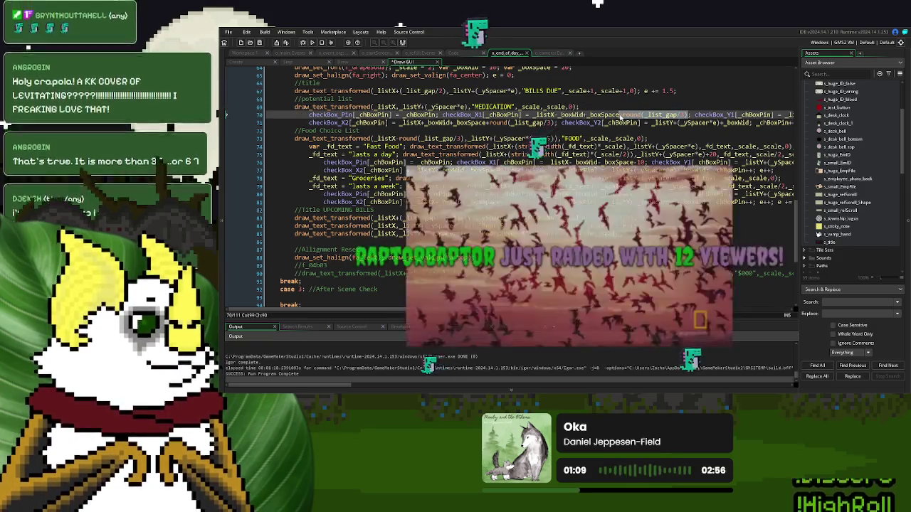
pyautogui.press('BackSpace')
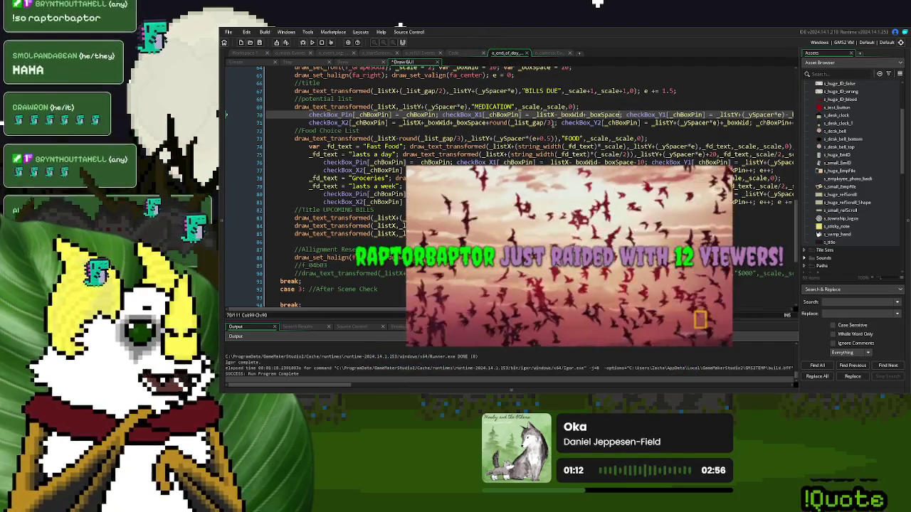
pyautogui.moveTo(554, 123); pyautogui.dragTo(489, 123)
pyautogui.press('BackSpace')
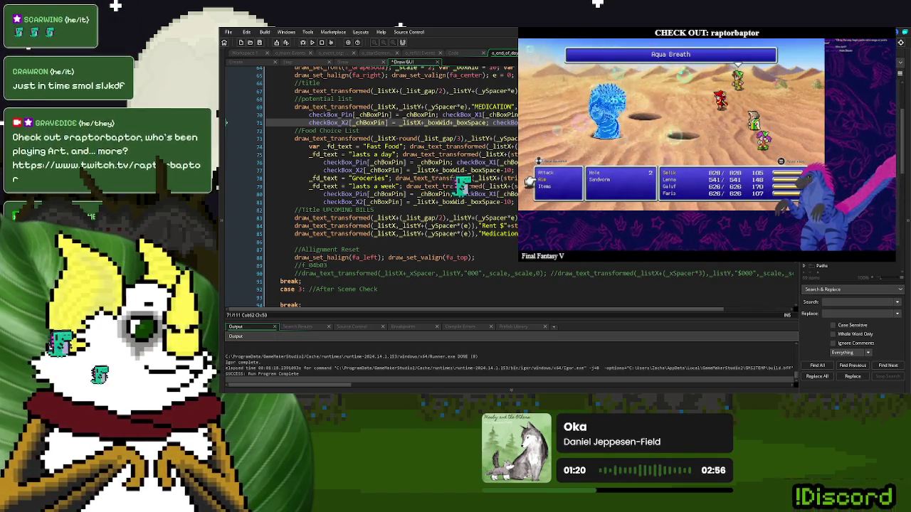
pyautogui.press('F5')
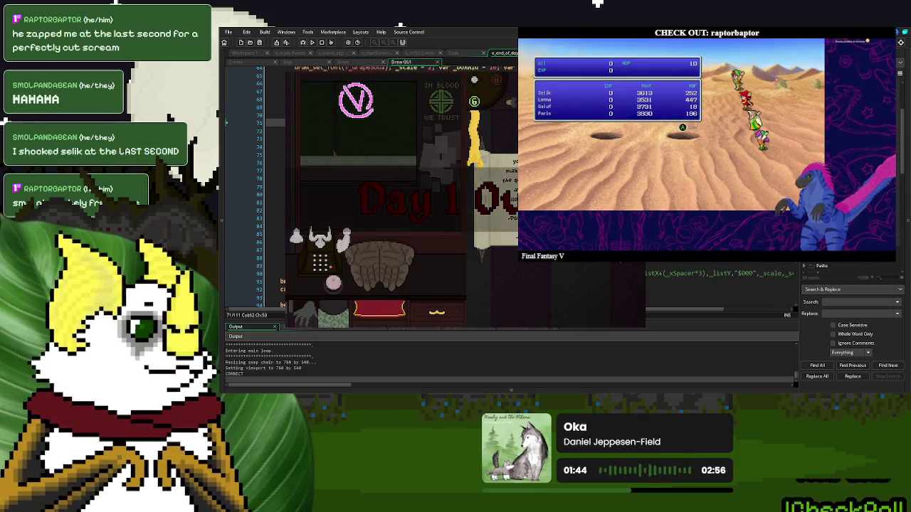
pyautogui.click(493, 267)
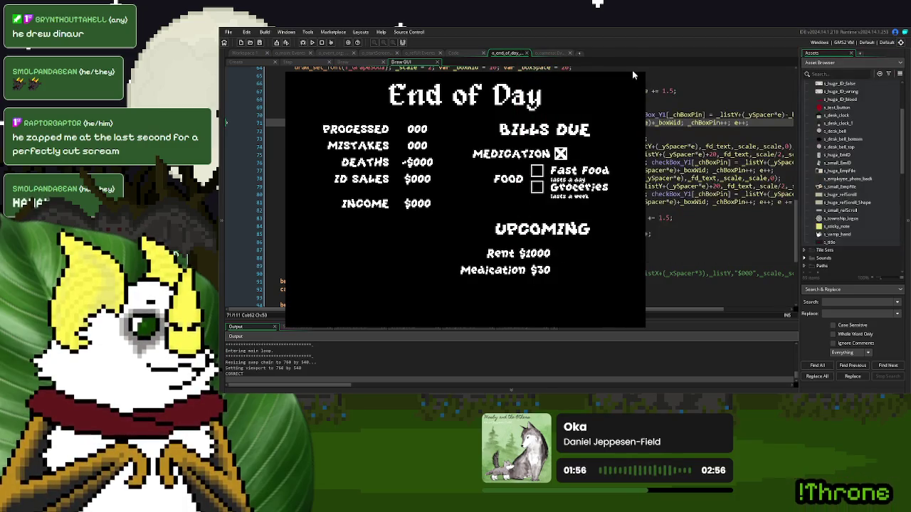
pyautogui.click(632, 69)
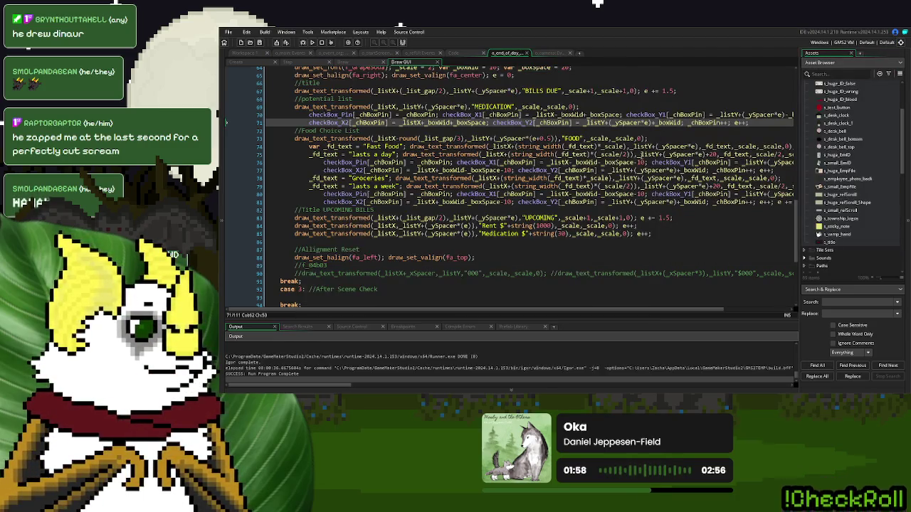
# Step: Review the bills code around the Medication line and line 69, then launch a new test run
pyautogui.click(633, 162)
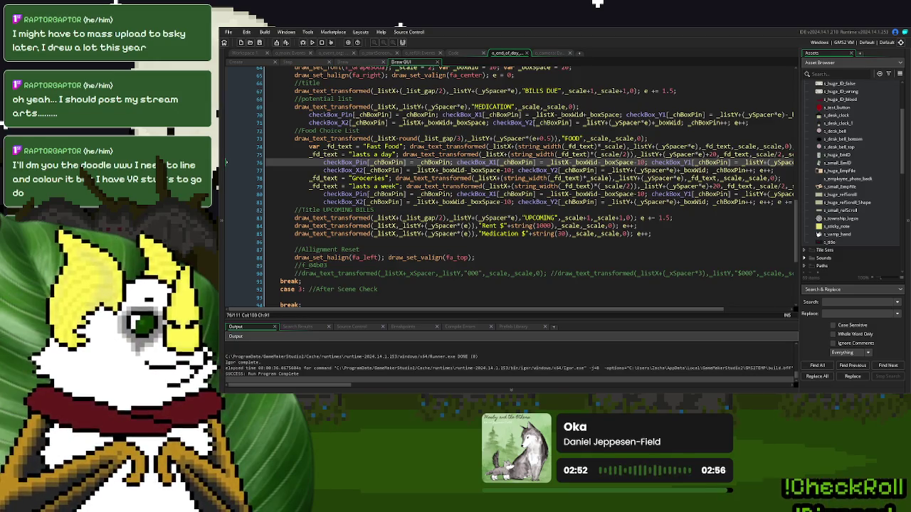
pyautogui.click(476, 244)
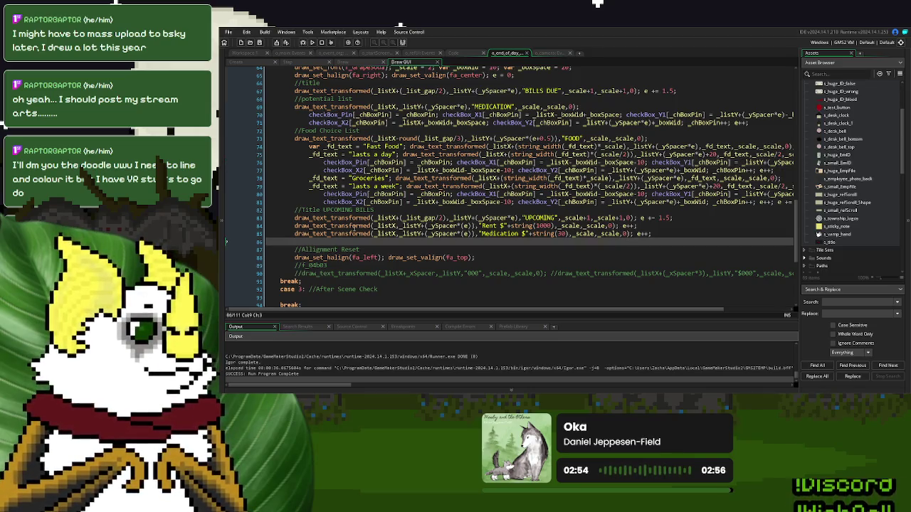
pyautogui.click(659, 234)
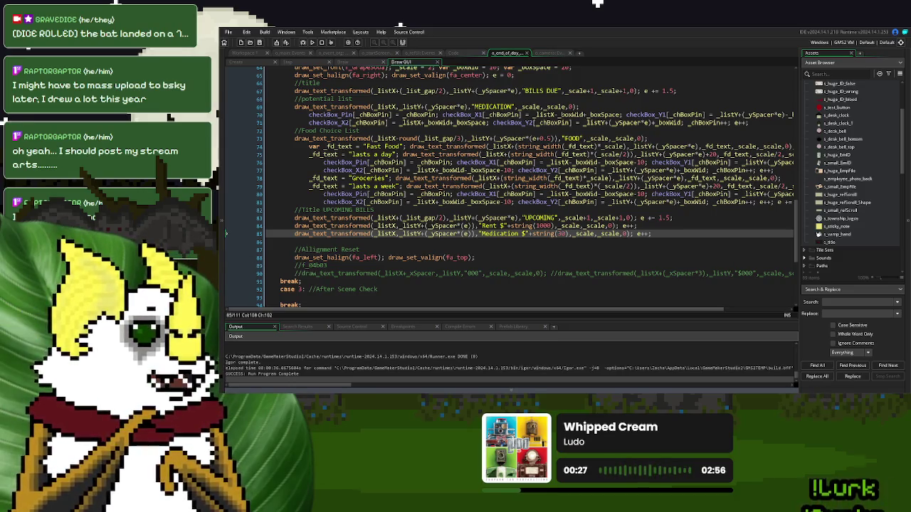
pyautogui.scroll(3, 527, 185)
pyautogui.click(578, 165)
pyautogui.scroll(1, 579, 170)
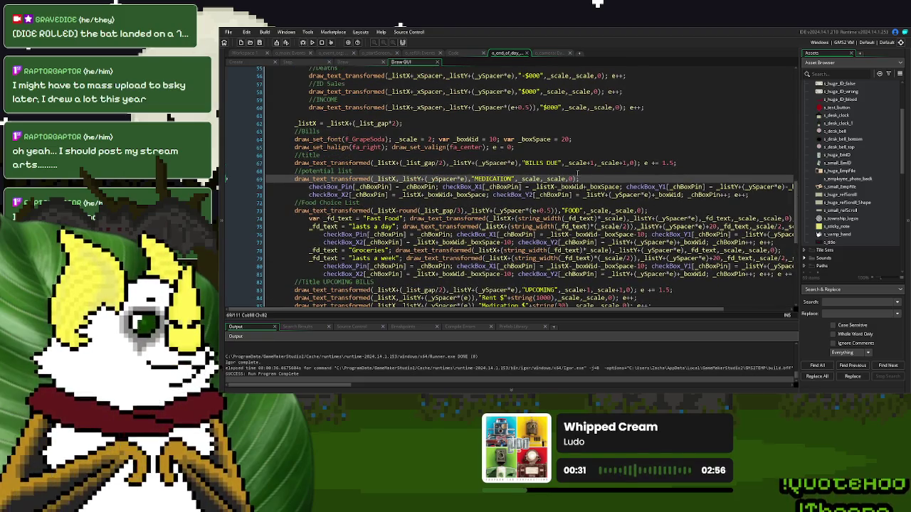
pyautogui.scroll(-1, 578, 173)
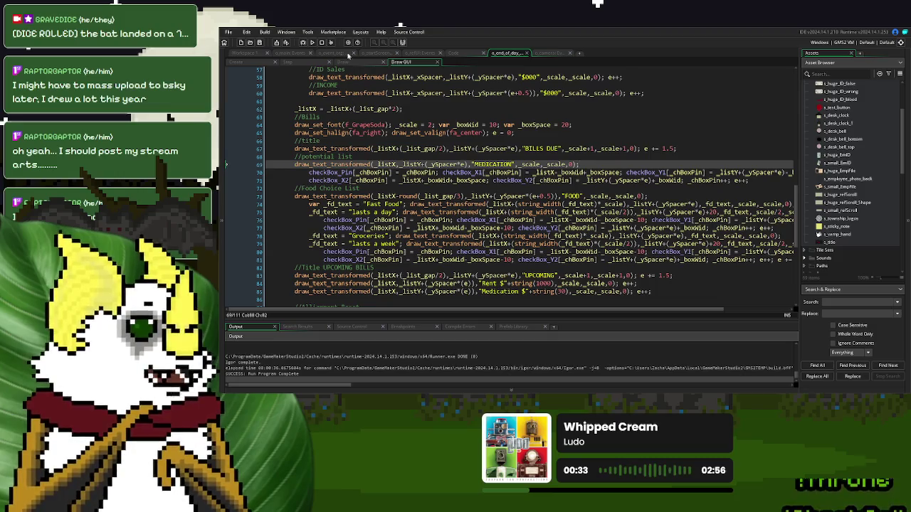
pyautogui.click(311, 42)
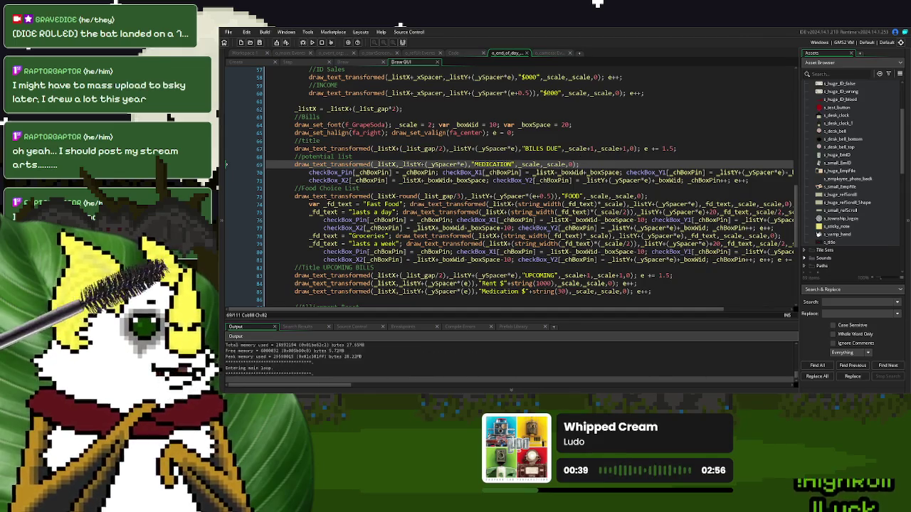
# Step: Start a New Game, pull the lever, continue to End of Day with MEDICATION checked, then exit with Escape
pyautogui.click(580, 144)
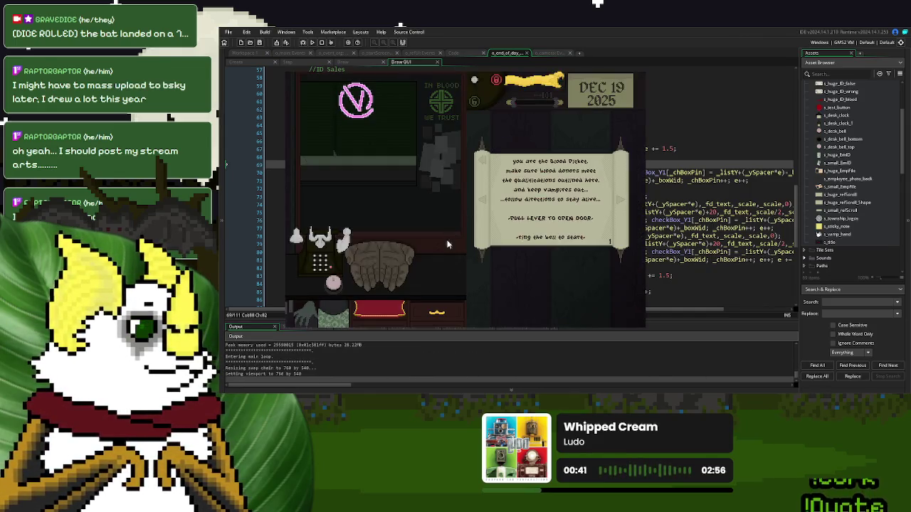
pyautogui.moveTo(527, 81); pyautogui.dragTo(523, 161)
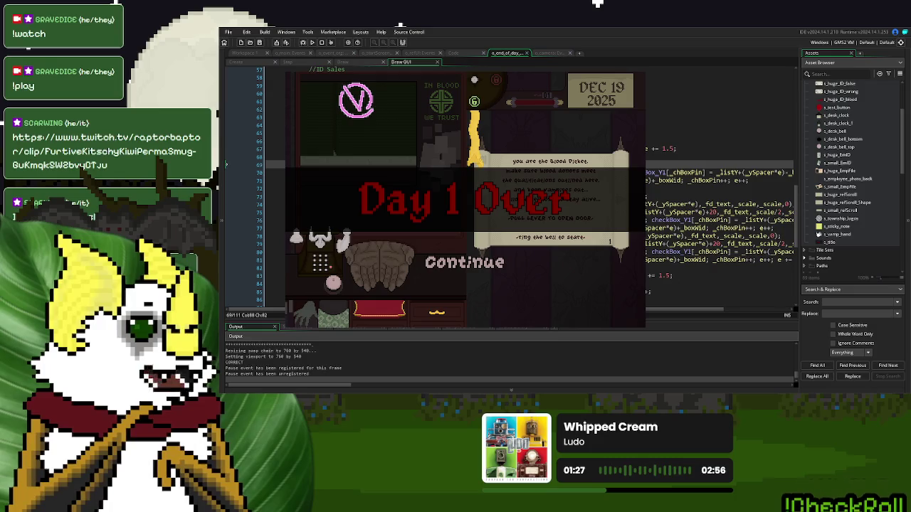
pyautogui.click(485, 264)
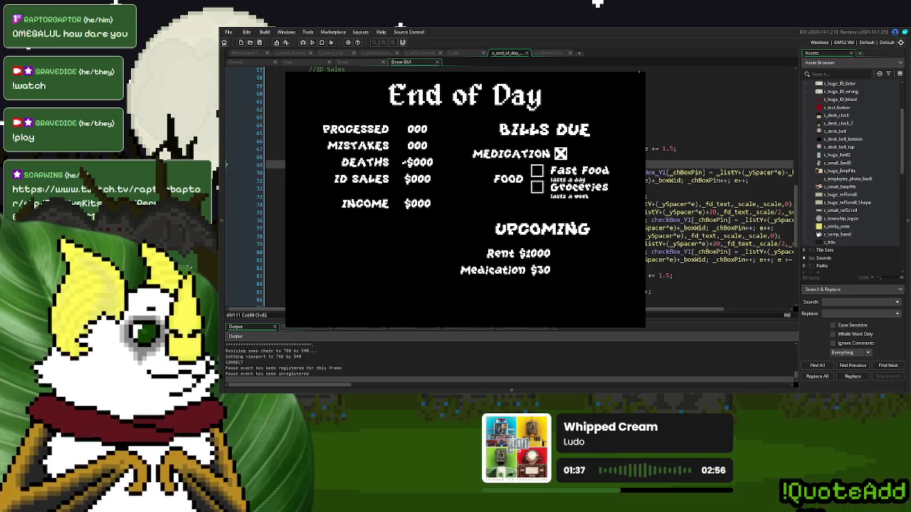
pyautogui.press('Escape')
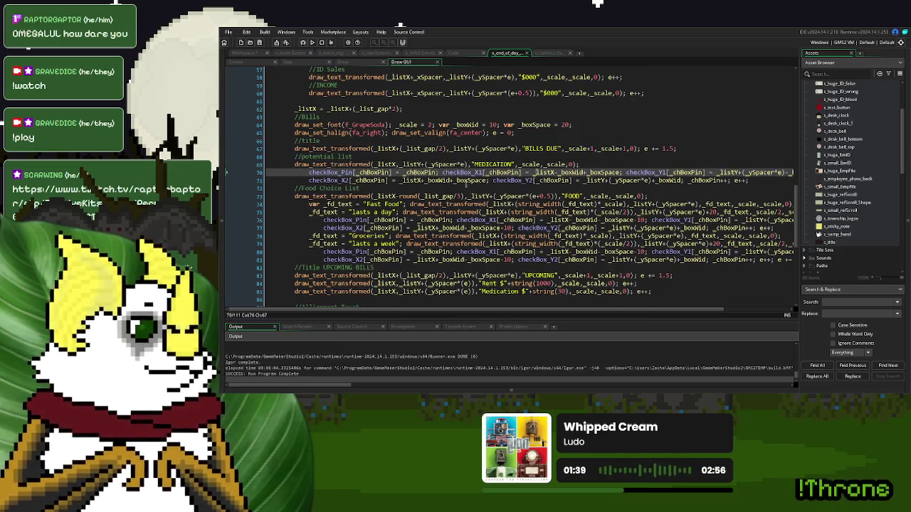
# Step: Duplicate the MEDICATION label line as a "$000" label with a +_boxWid()*2+ X offset
pyautogui.moveTo(580, 164); pyautogui.dragTo(294, 167)
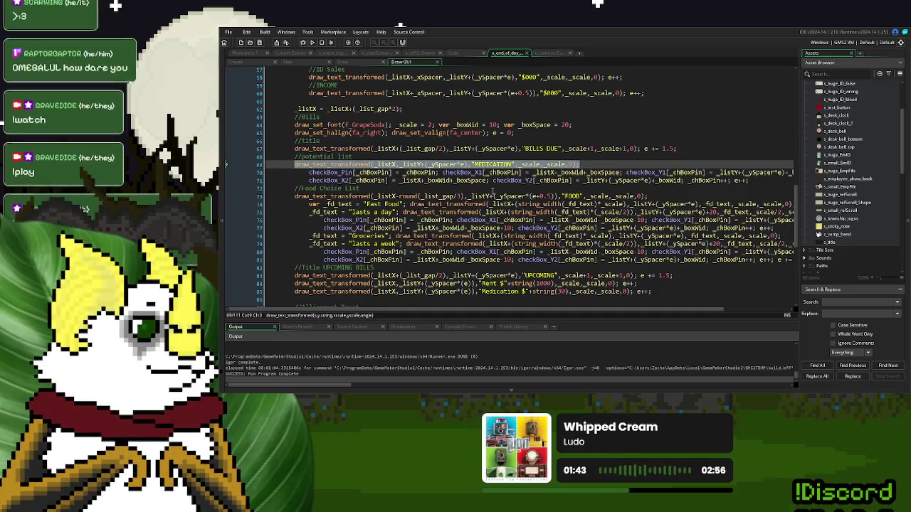
pyautogui.click(592, 164)
pyautogui.press('Return')
pyautogui.hotkey('ctrl', 'v')
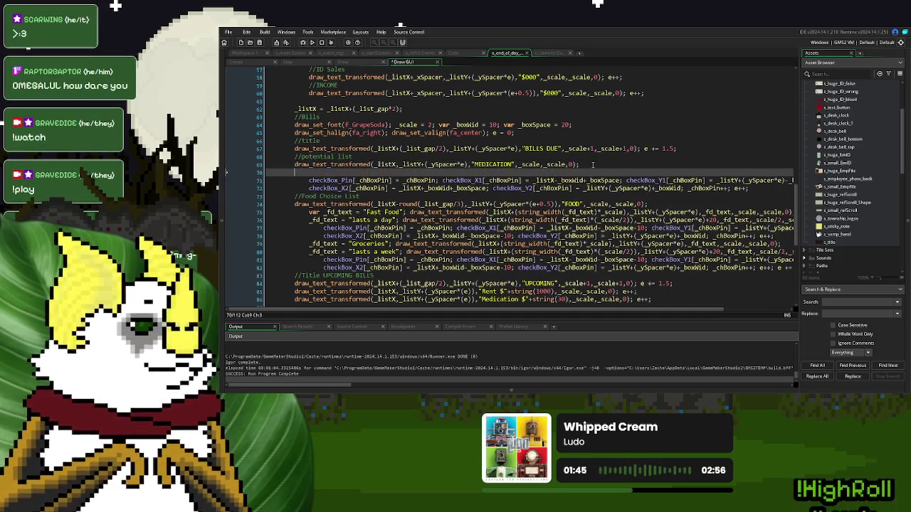
pyautogui.doubleClick(493, 172)
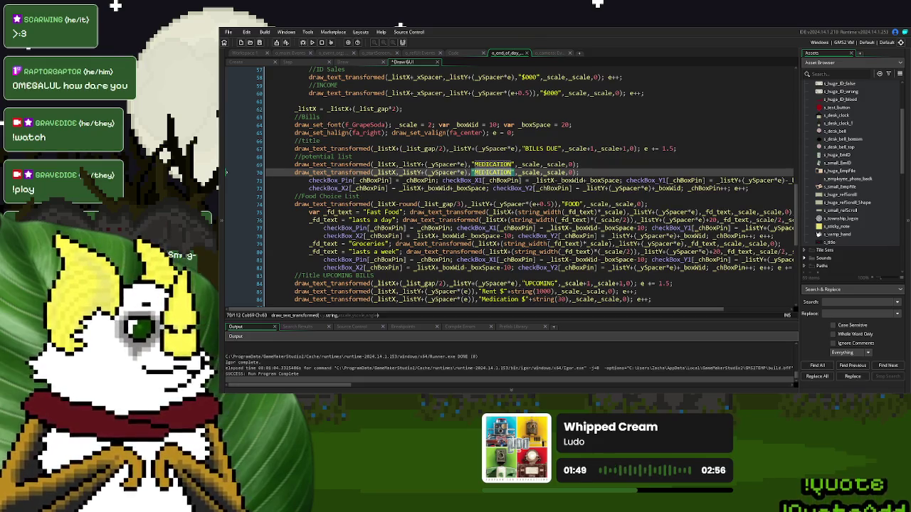
pyautogui.write('$000')
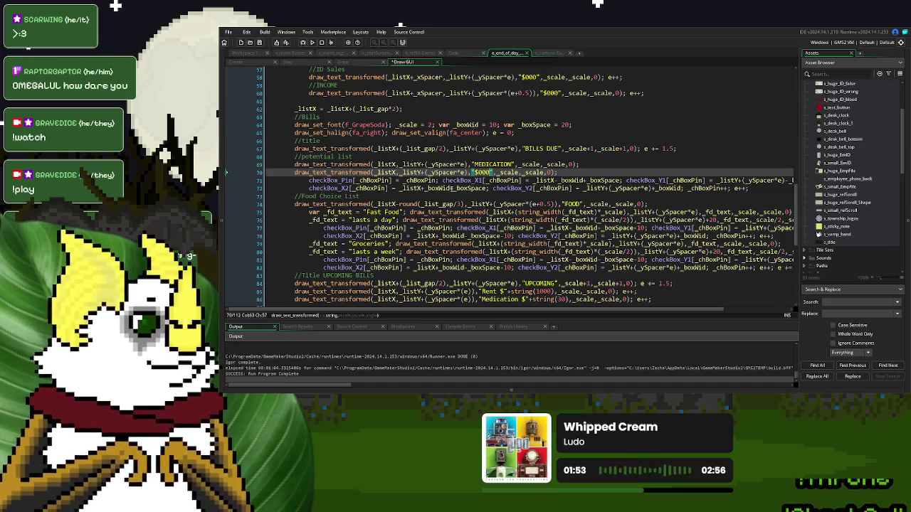
pyautogui.click(450, 189)
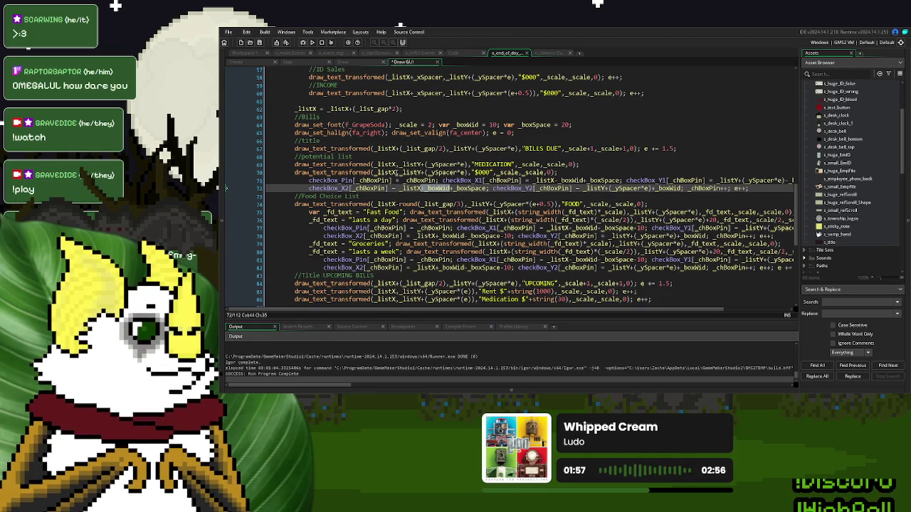
pyautogui.click(395, 173)
pyautogui.write('+_boxWid')
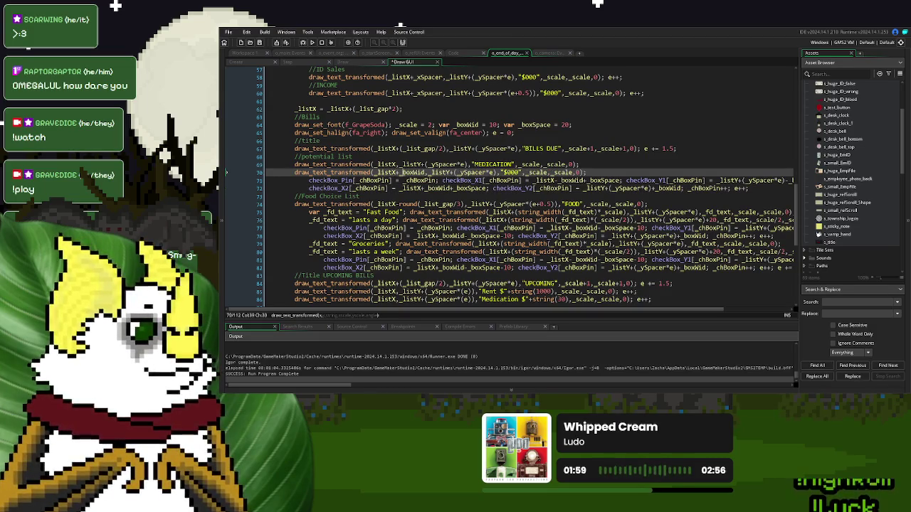
pyautogui.write('(')
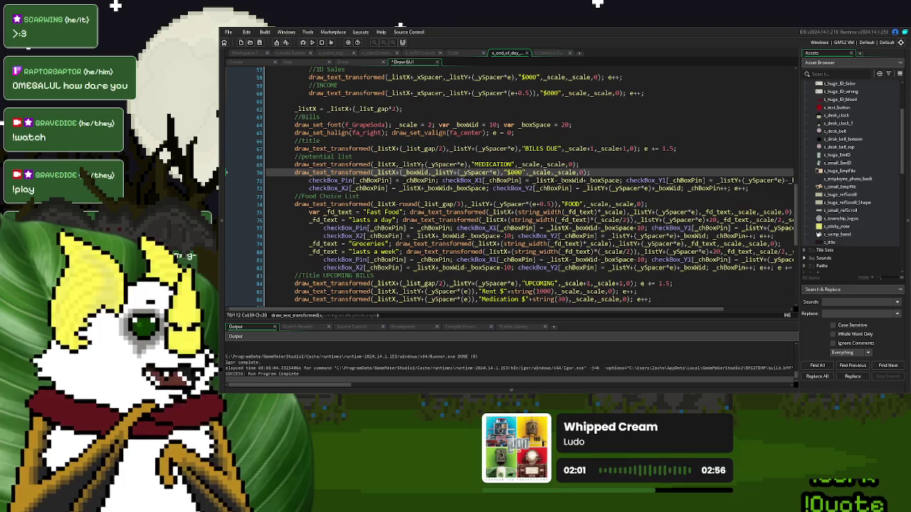
pyautogui.write(')')
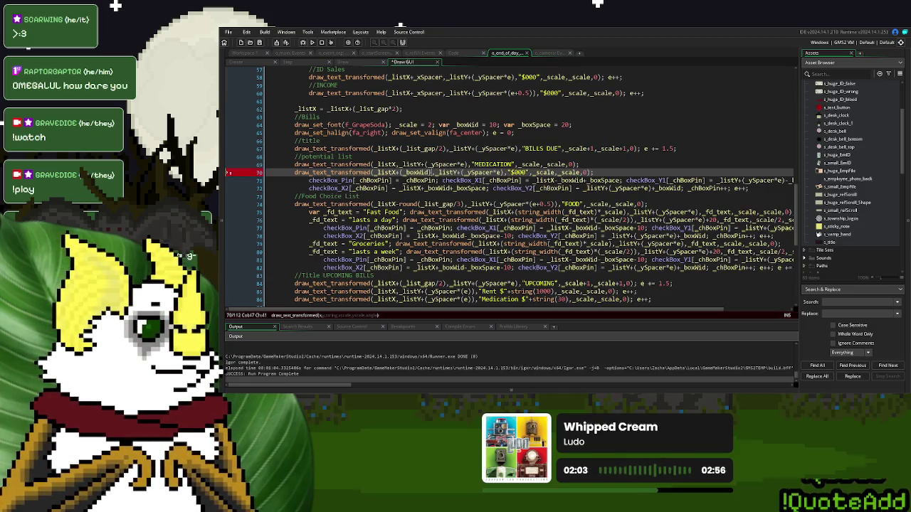
pyautogui.write('*2')
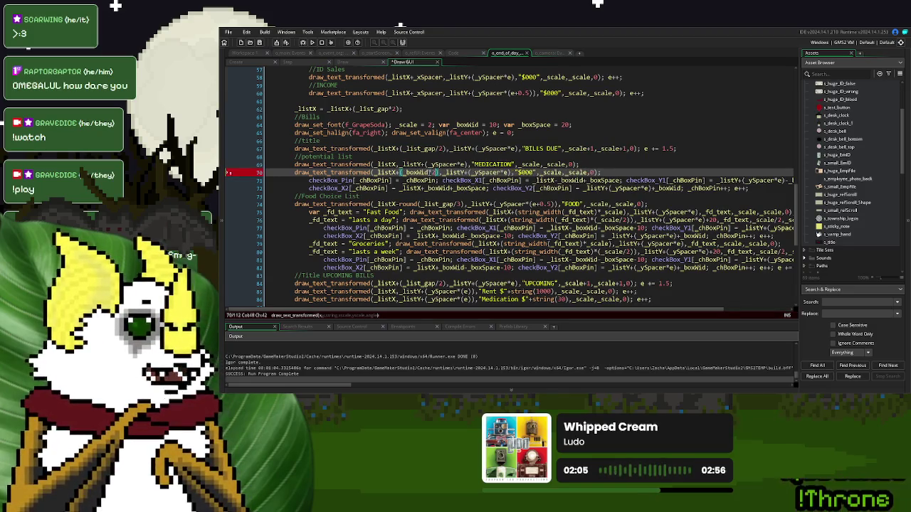
pyautogui.write('+')
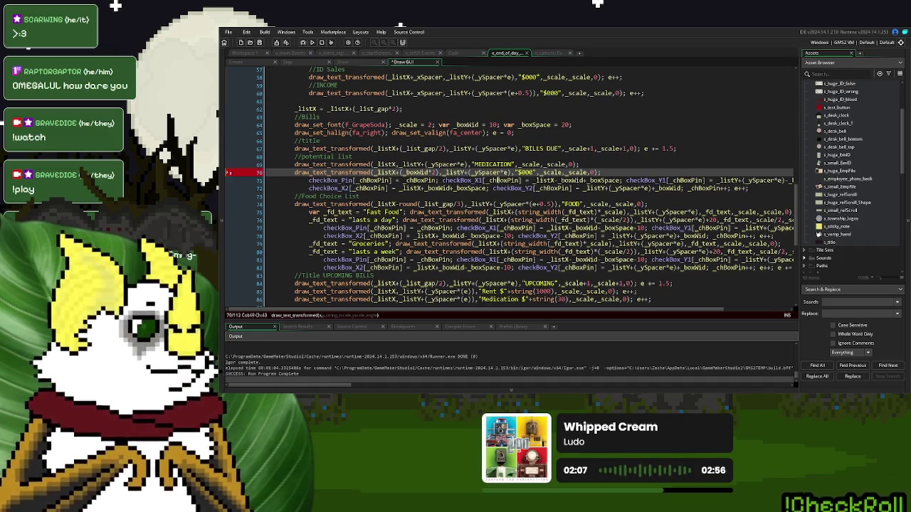
# Step: Declare var _price = "$000"; at the start of line 70
pyautogui.click(293, 173)
pyautogui.write('var _pri')
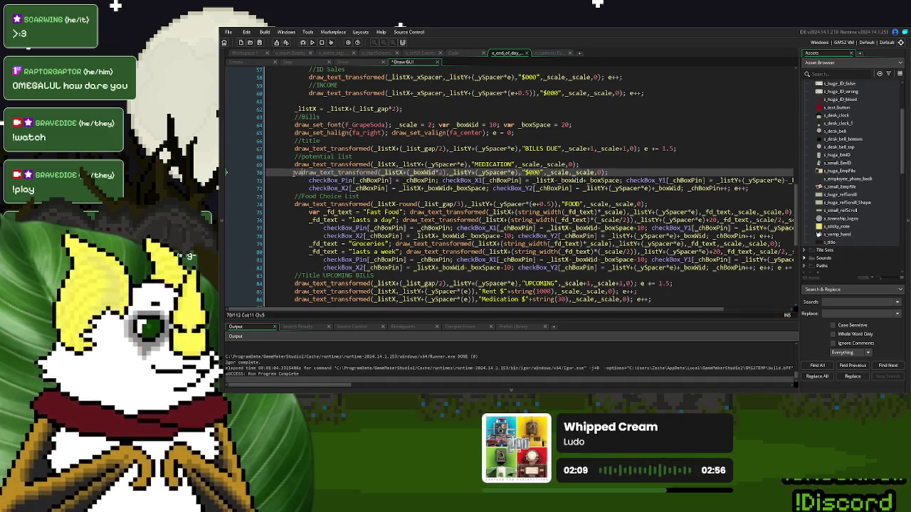
pyautogui.write('ce')
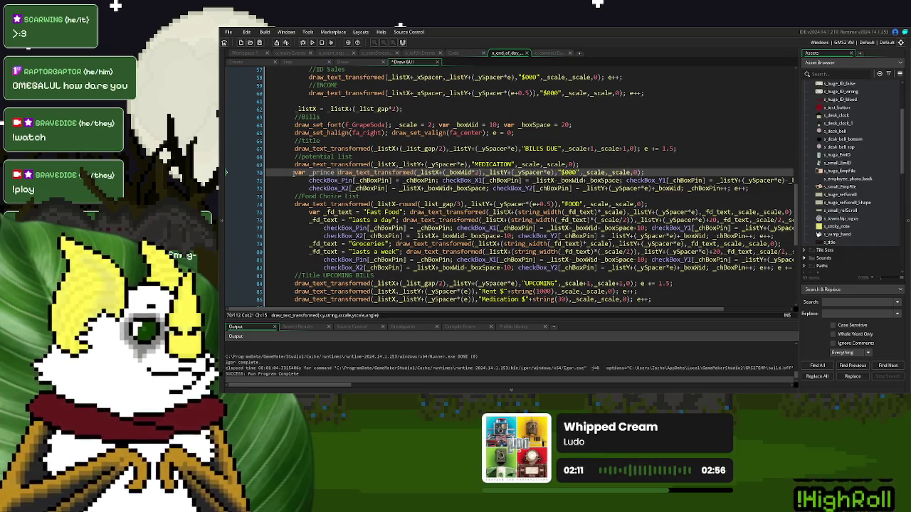
pyautogui.write(' = ""')
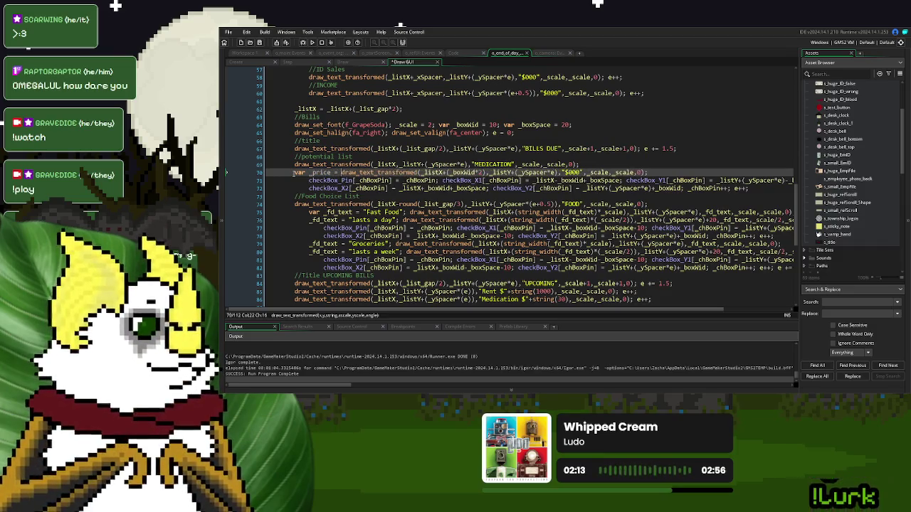
pyautogui.press('BackSpace')
pyautogui.write(';')
pyautogui.press('Left')
pyautogui.press('Left')
pyautogui.press('Left')
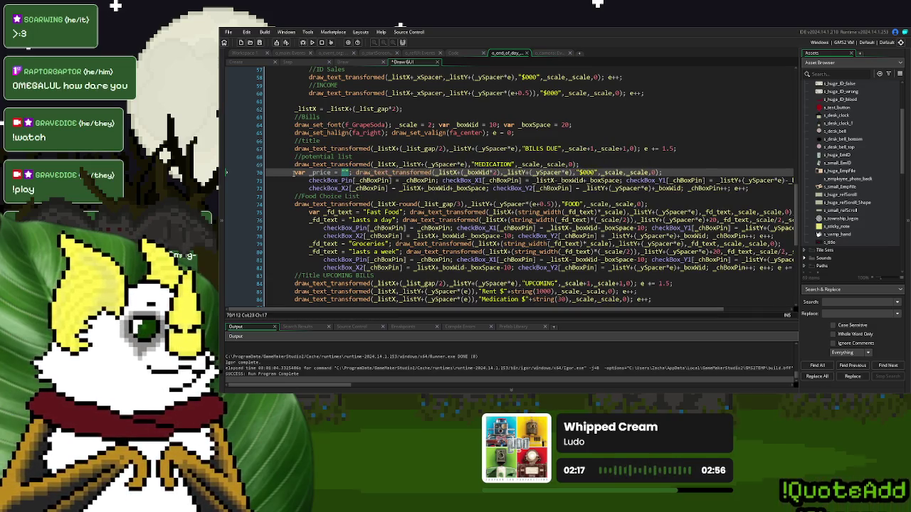
pyautogui.write('$000')
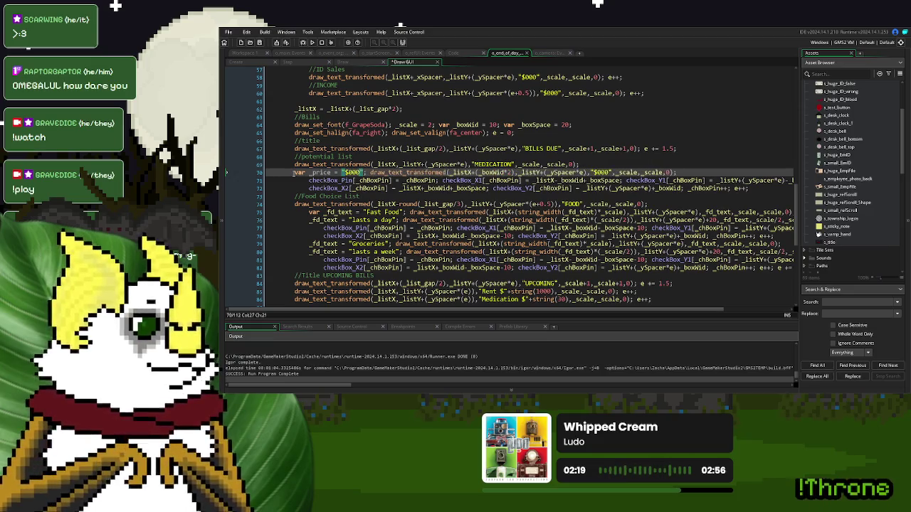
# Step: Add (string_width(_price)*_scale) to the price's X offset and launch a test run
pyautogui.doubleClick(320, 172)
pyautogui.hotkey('ctrl', 'c')
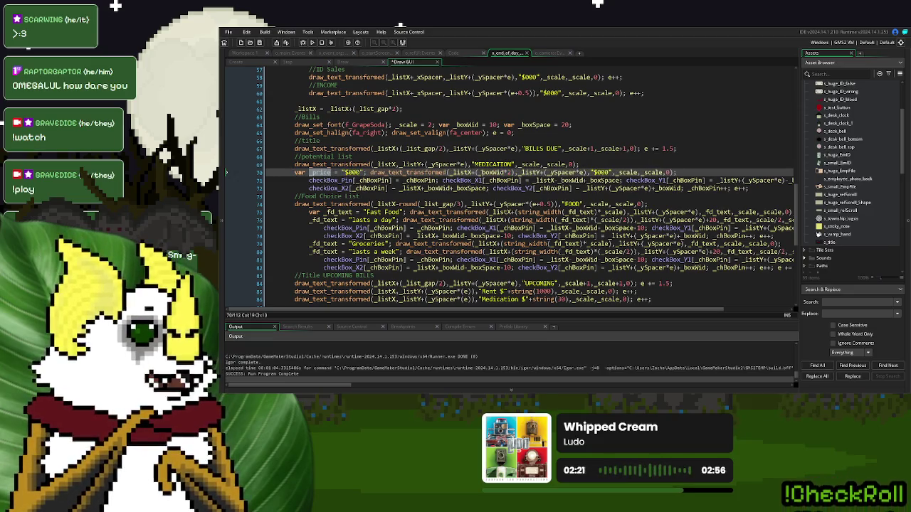
pyautogui.click(517, 172)
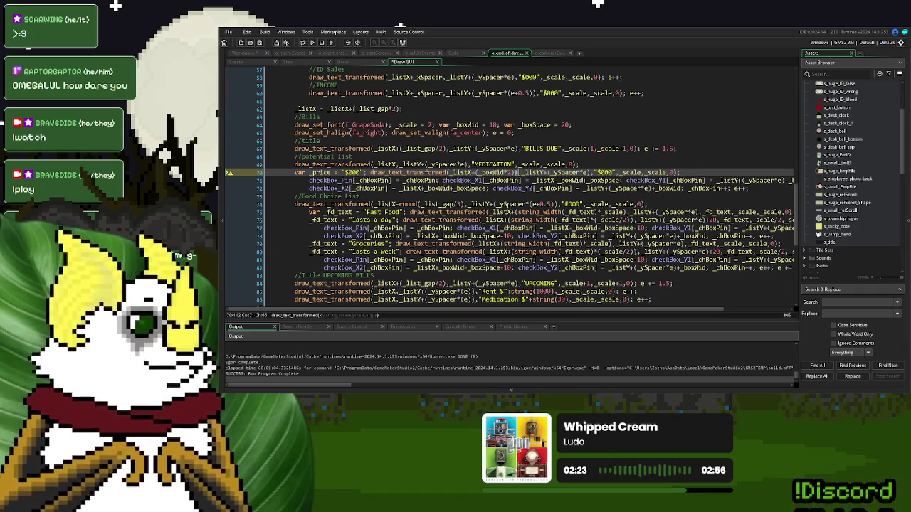
pyautogui.write('string_l')
pyautogui.press('BackSpace')
pyautogui.write('wi')
pyautogui.press('Return')
pyautogui.hotkey('ctrl', 'v')
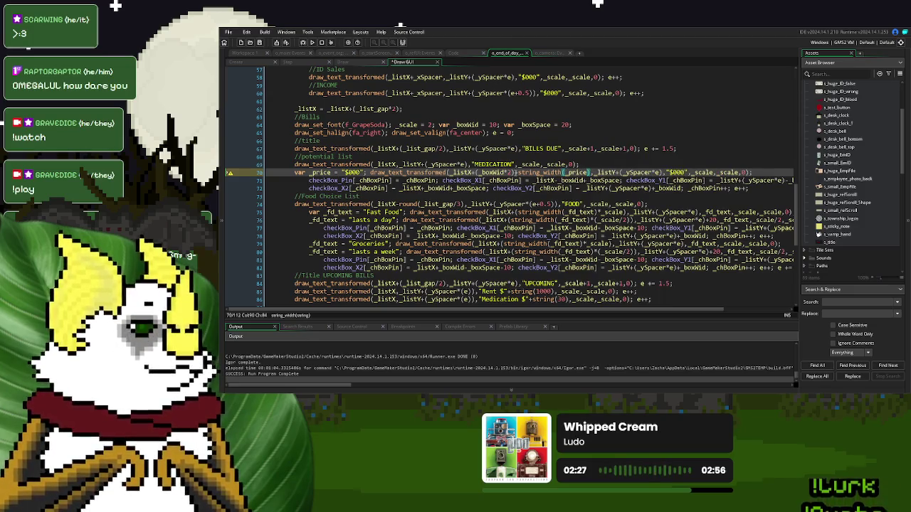
pyautogui.click(518, 172)
pyautogui.write('(')
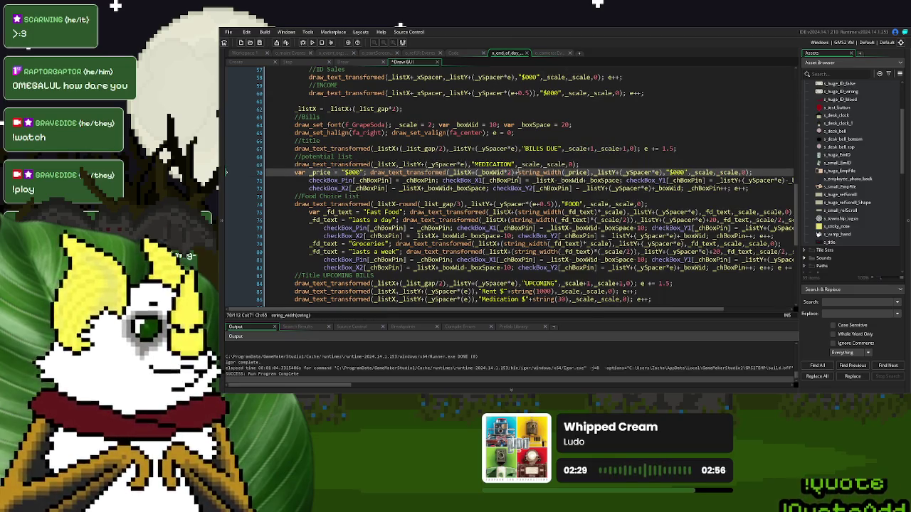
pyautogui.click(594, 172)
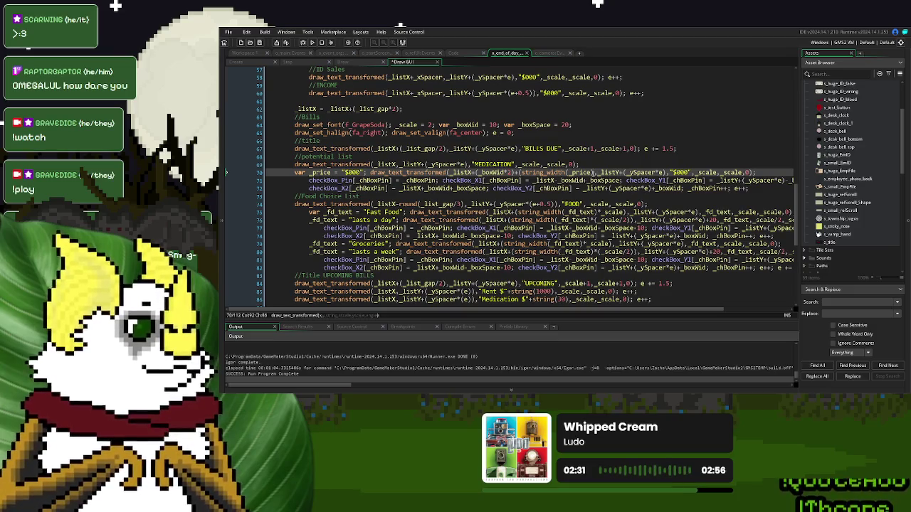
pyautogui.write(')')
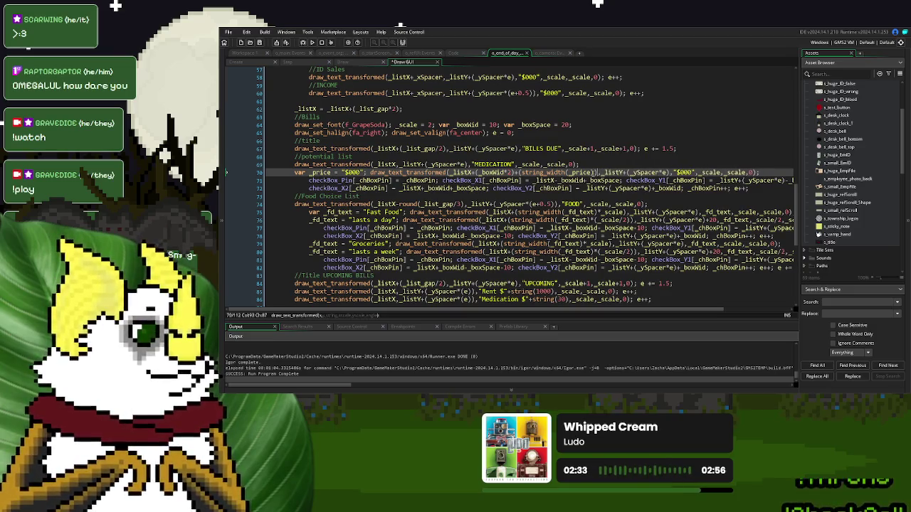
pyautogui.write('*_scale')
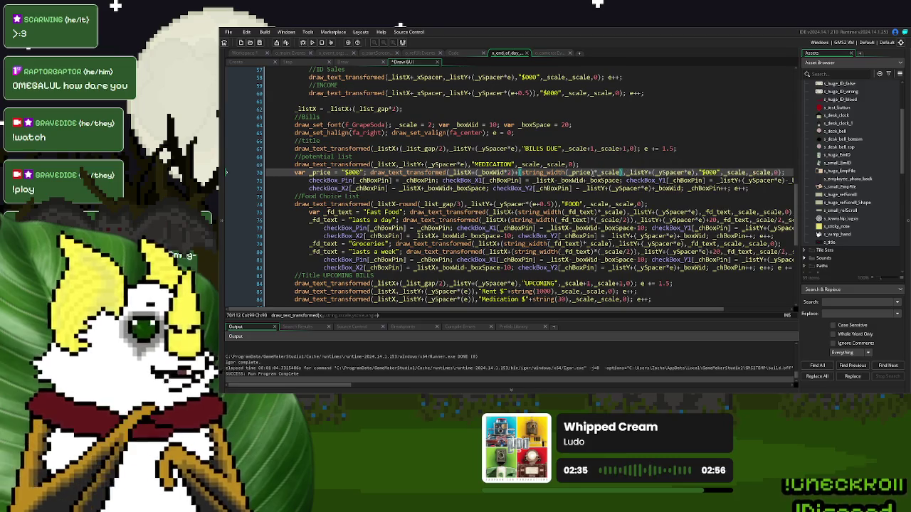
pyautogui.click(311, 42)
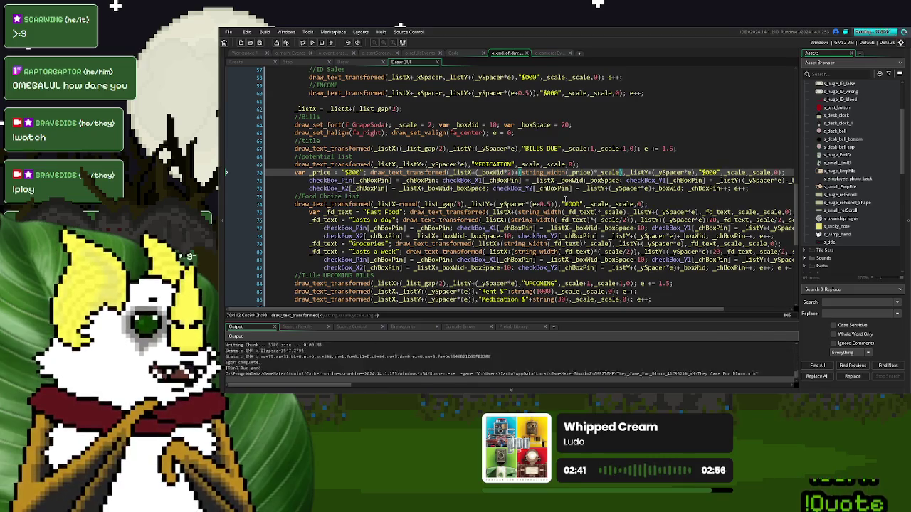
pyautogui.press('Return')
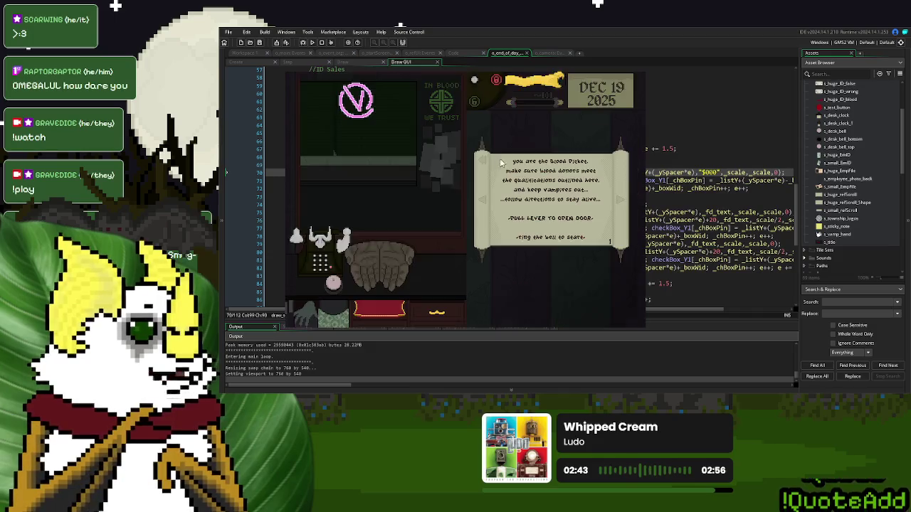
pyautogui.click(331, 284)
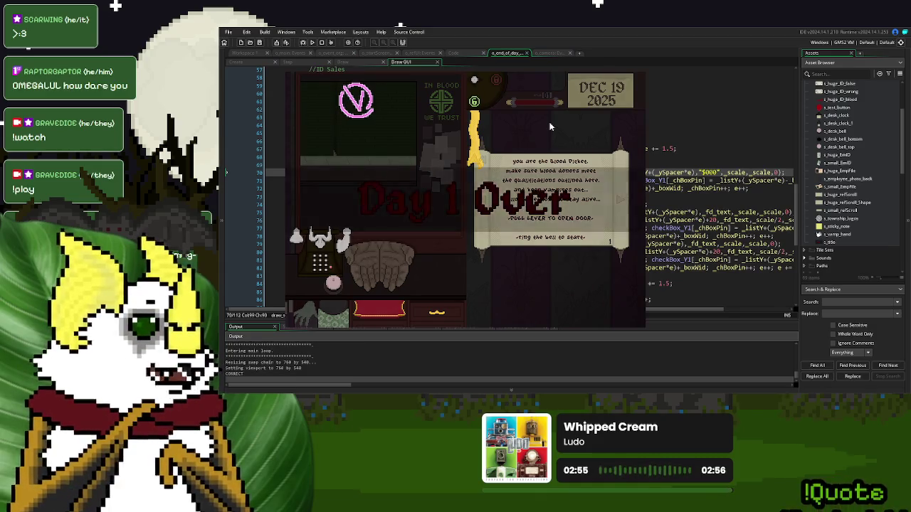
pyautogui.click(493, 263)
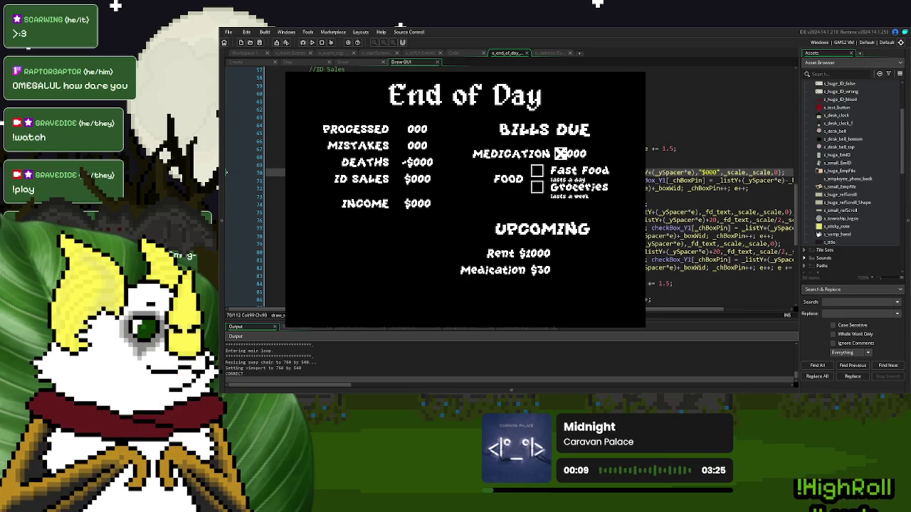
pyautogui.press('Escape')
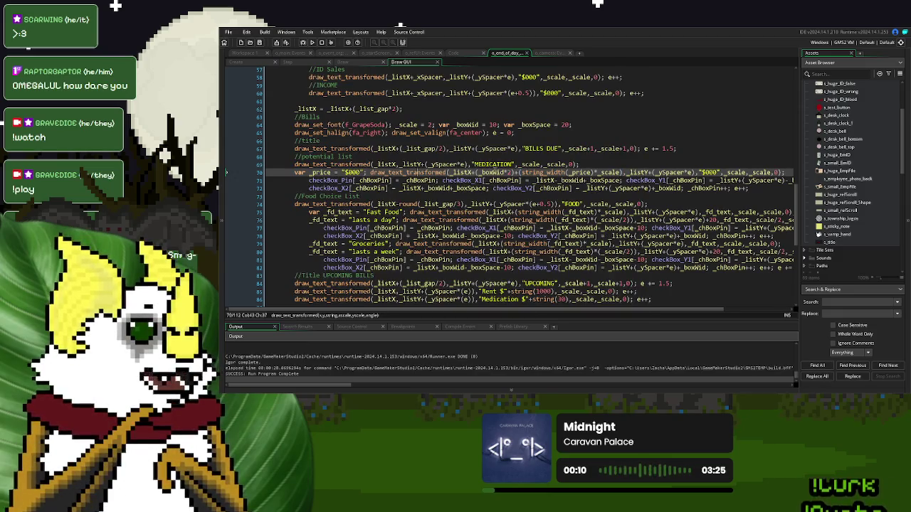
# Step: Delete the stray character on the line 70 price code and rebuild the game
pyautogui.click(509, 172)
pyautogui.press('BackSpace')
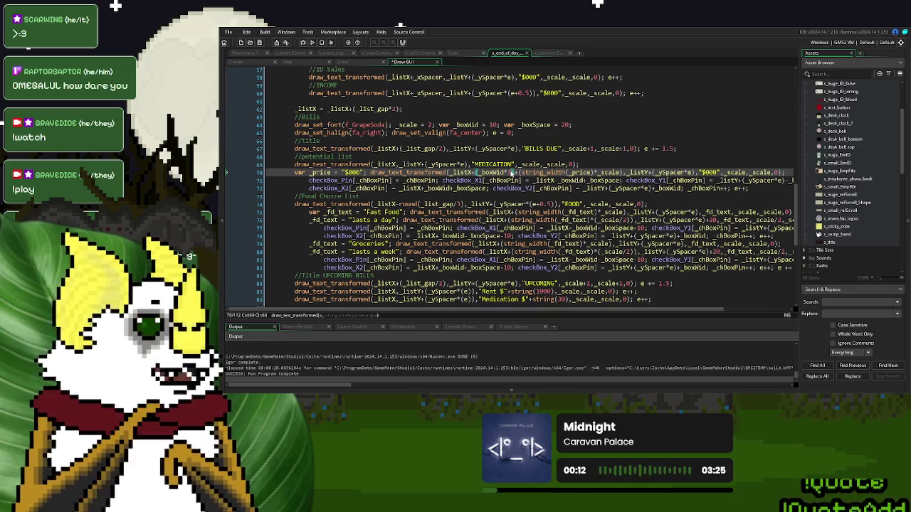
pyautogui.click(312, 43)
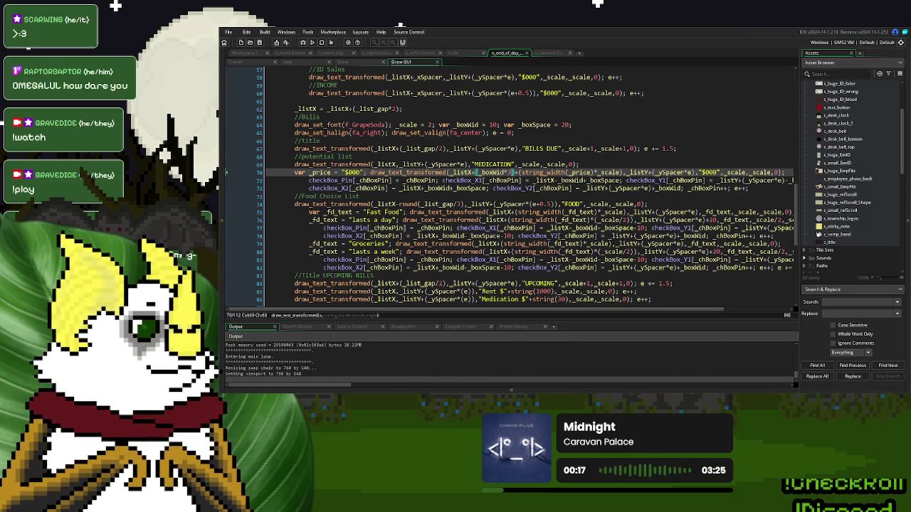
# Step: Play a new game through to the End of Day screen, then close it
pyautogui.click(562, 150)
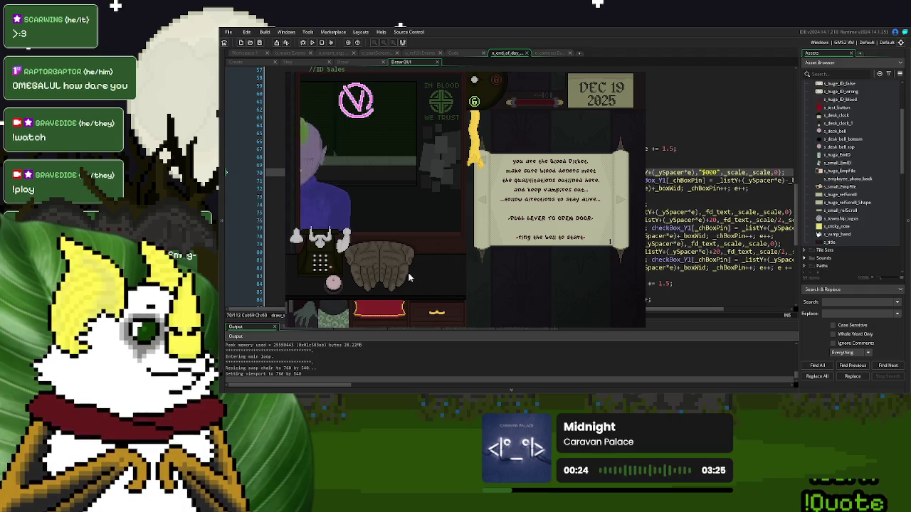
pyautogui.click(335, 283)
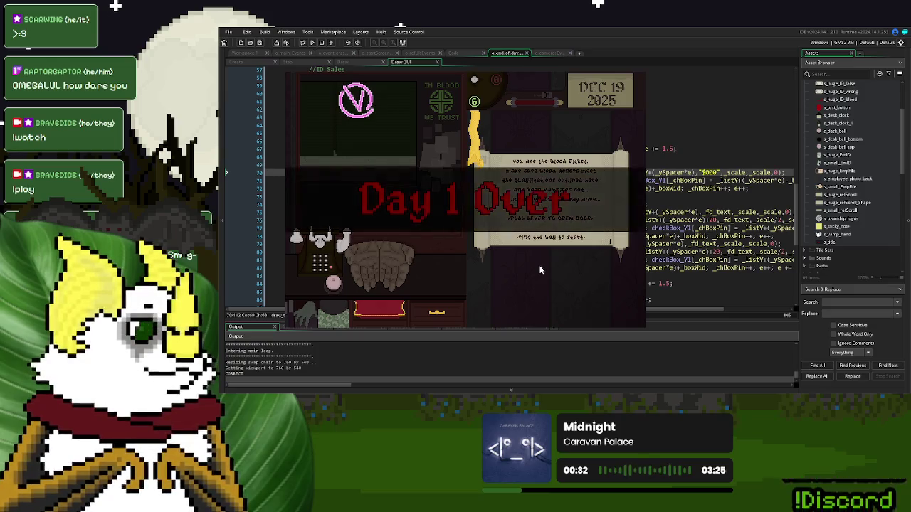
pyautogui.click(476, 260)
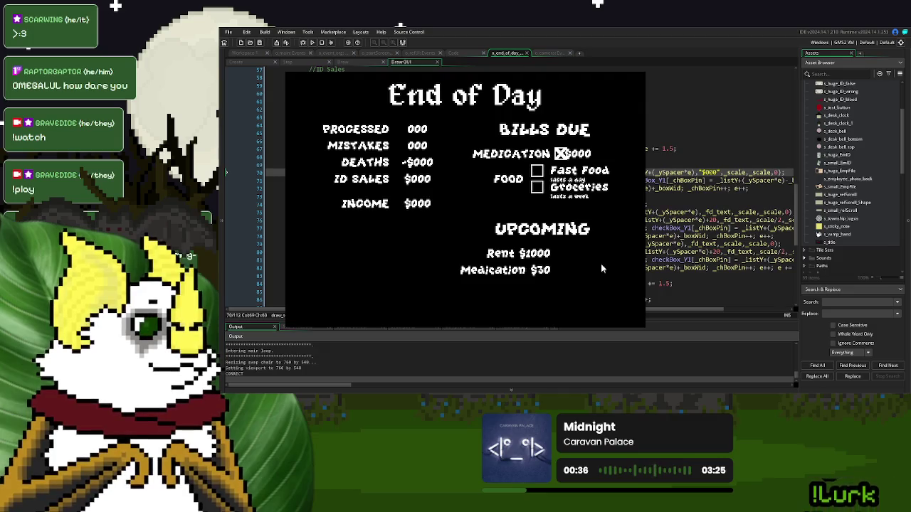
pyautogui.press('Escape')
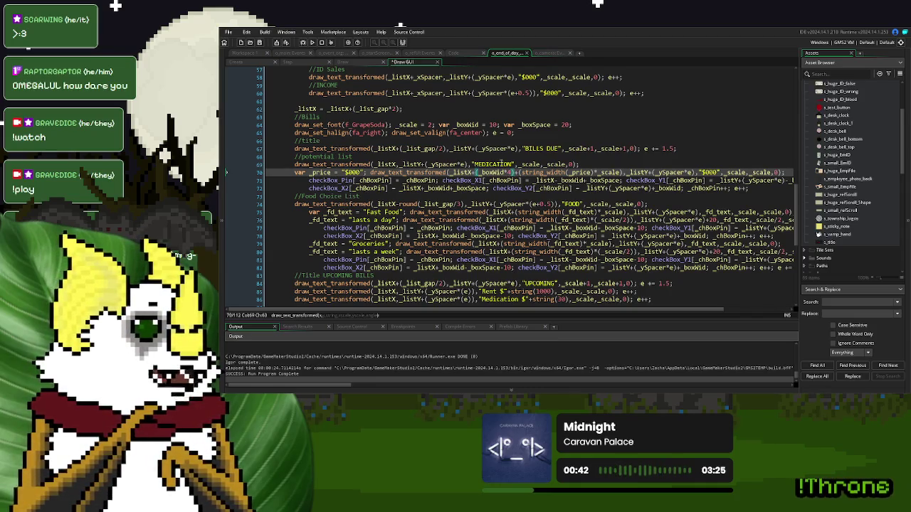
pyautogui.press('F5')
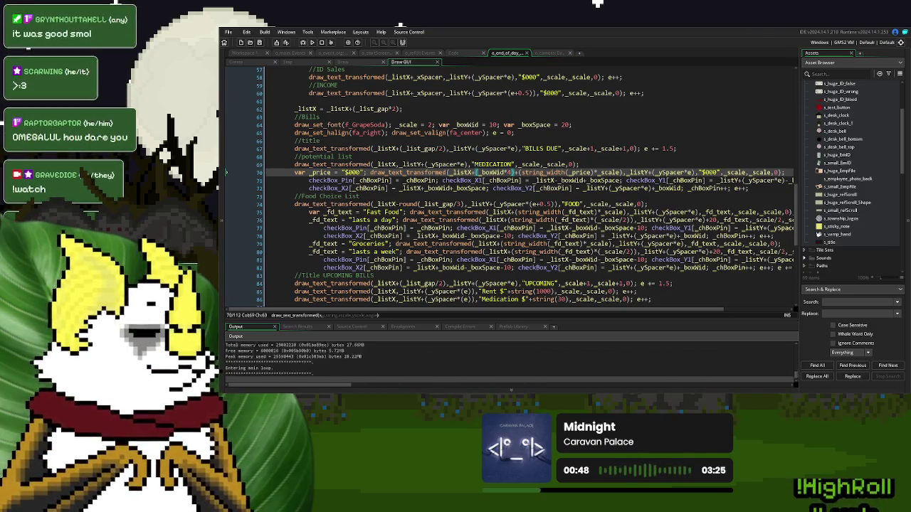
pyautogui.click(580, 143)
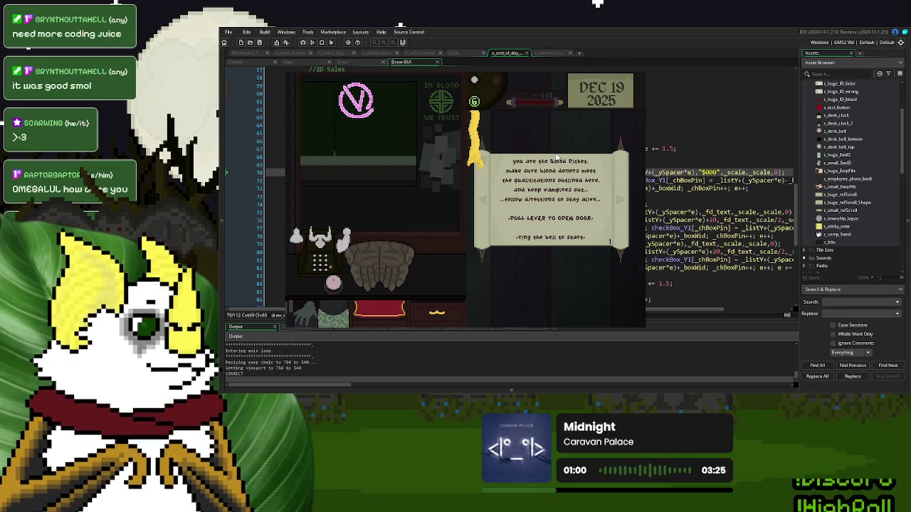
pyautogui.click(334, 283)
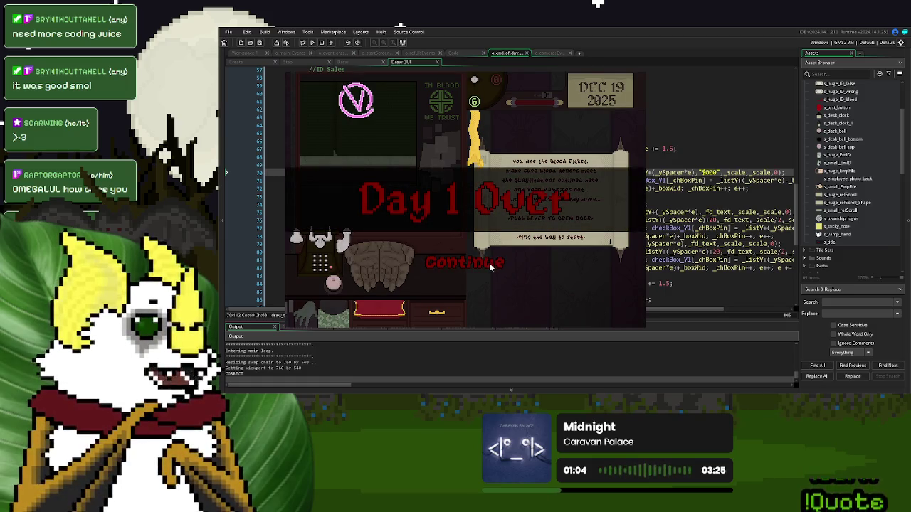
pyautogui.click(490, 267)
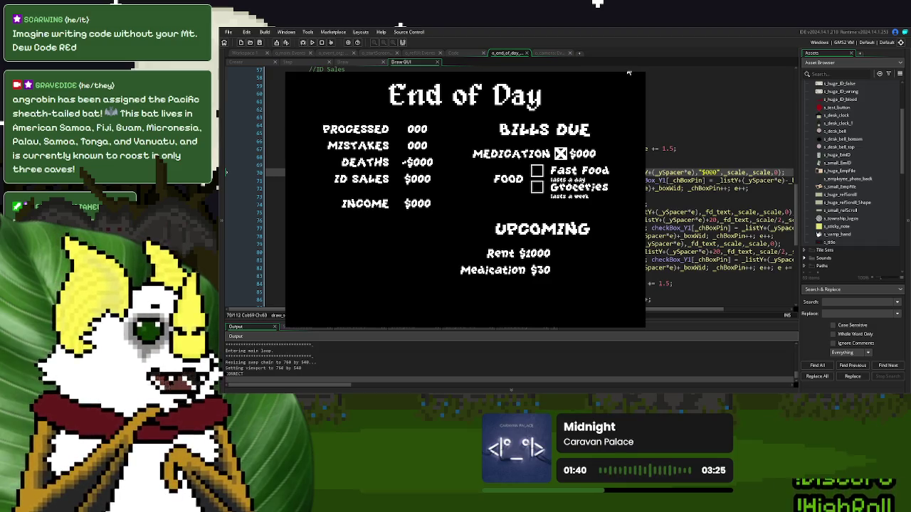
pyautogui.click(628, 72)
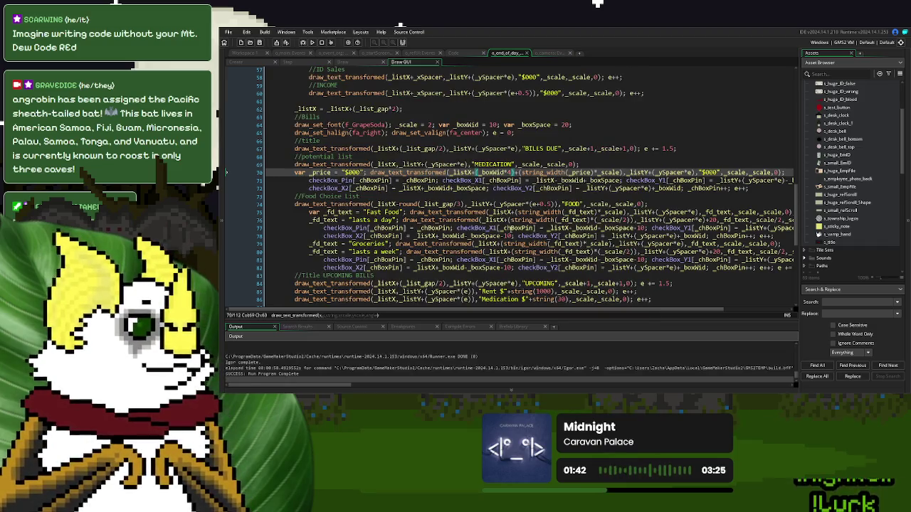
# Step: Move the var _price declaration to the end of line 65, leaving a plain assignment on line 70
pyautogui.moveTo(366, 173); pyautogui.dragTo(295, 176)
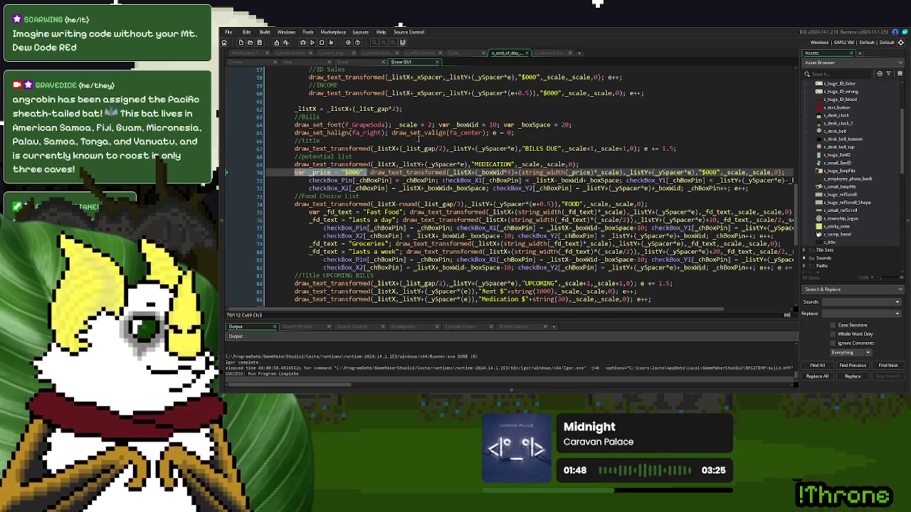
pyautogui.click(532, 134)
pyautogui.write('var _price = "$000";')
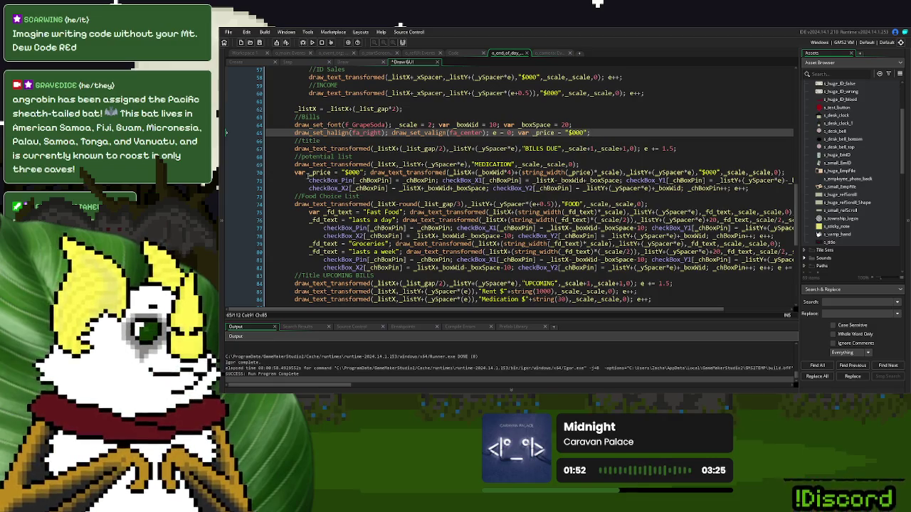
pyautogui.click(307, 173)
pyautogui.press('BackSpace')
pyautogui.press('BackSpace')
pyautogui.press('BackSpace')
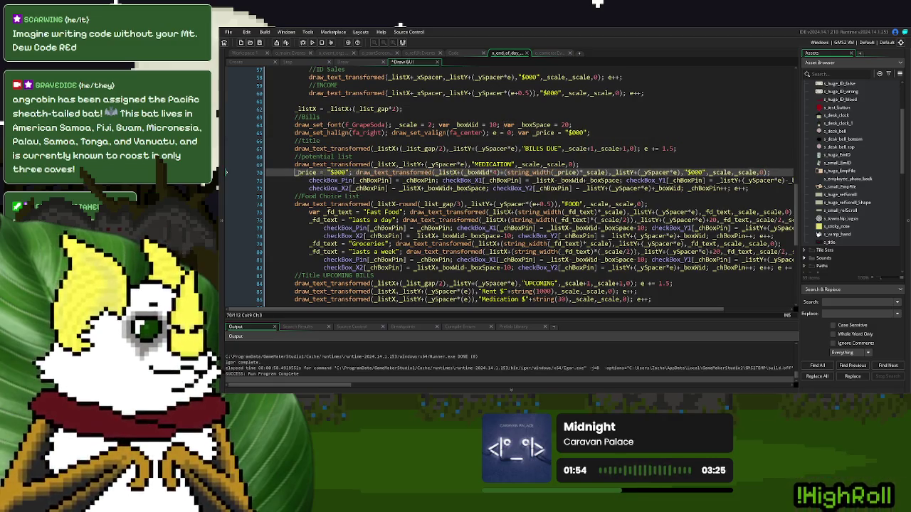
# Step: Copy the _price = "$000"; assignment onto the Fast Food and Groceries lines
pyautogui.moveTo(351, 173); pyautogui.dragTo(293, 180)
pyautogui.hotkey('ctrl', 'c')
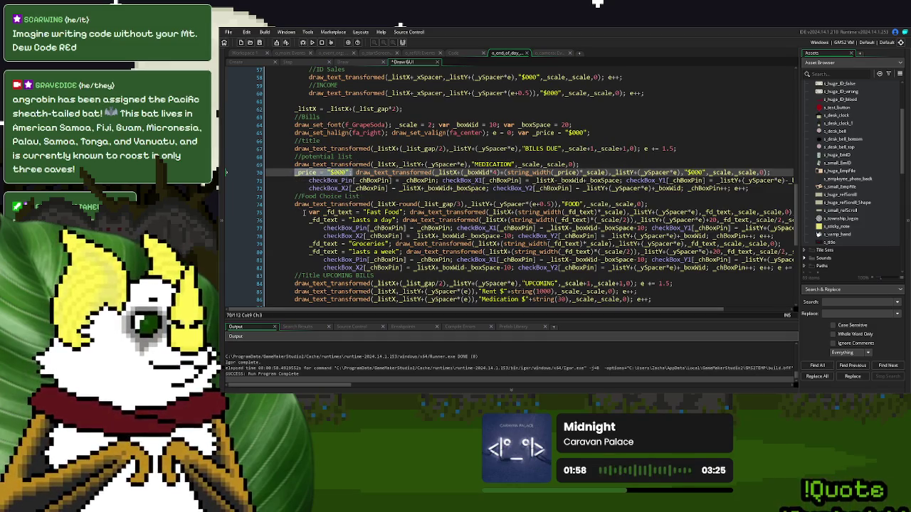
pyautogui.click(309, 212)
pyautogui.hotkey('ctrl', 'v')
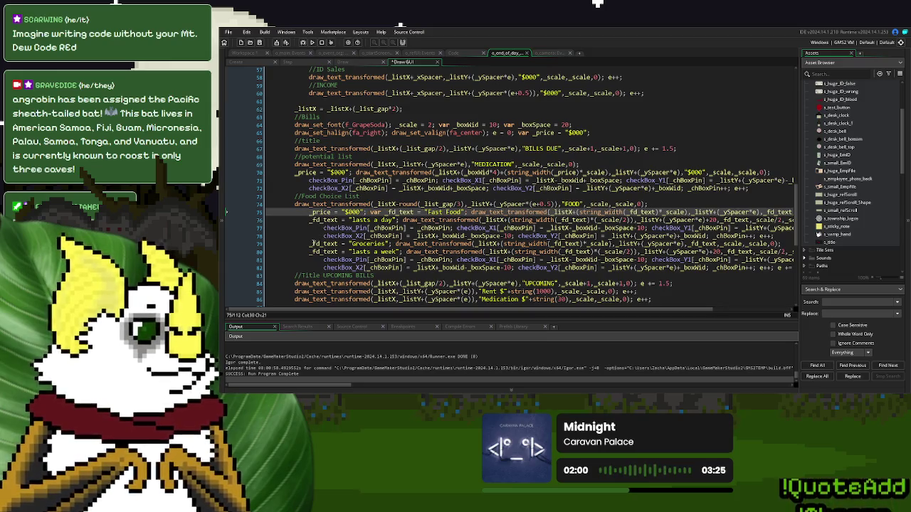
pyautogui.click(310, 244)
pyautogui.hotkey('ctrl', 'v')
# Step: Append +_price to the Fast Food and Groceries labels and run the game
pyautogui.doubleClick(322, 212)
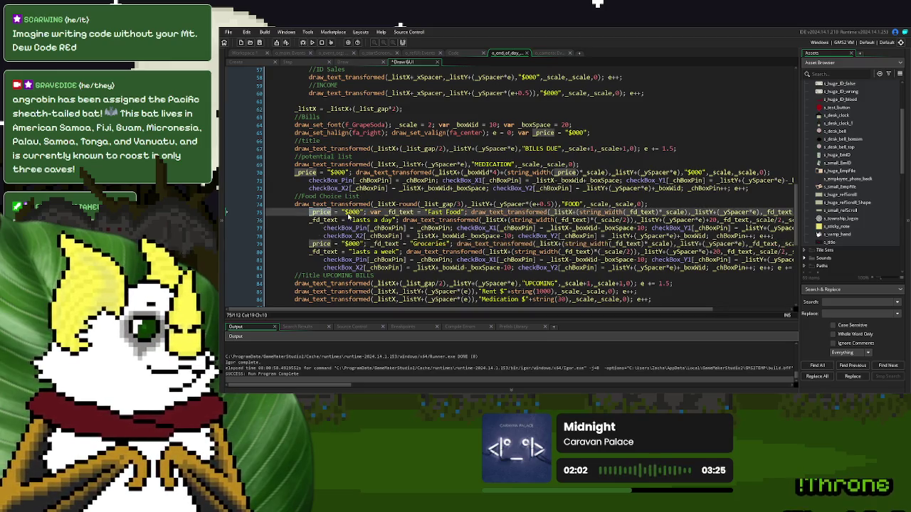
pyautogui.click(461, 212)
pyautogui.write('"')
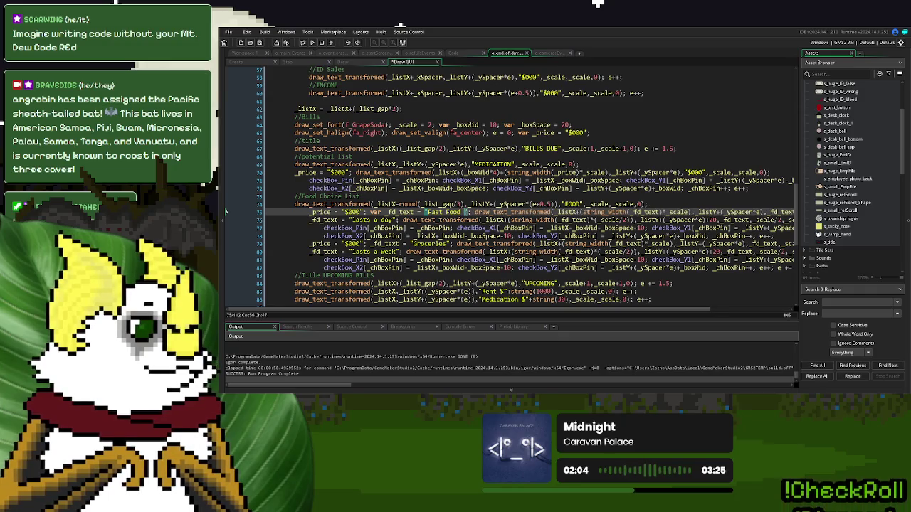
pyautogui.write('+_price')
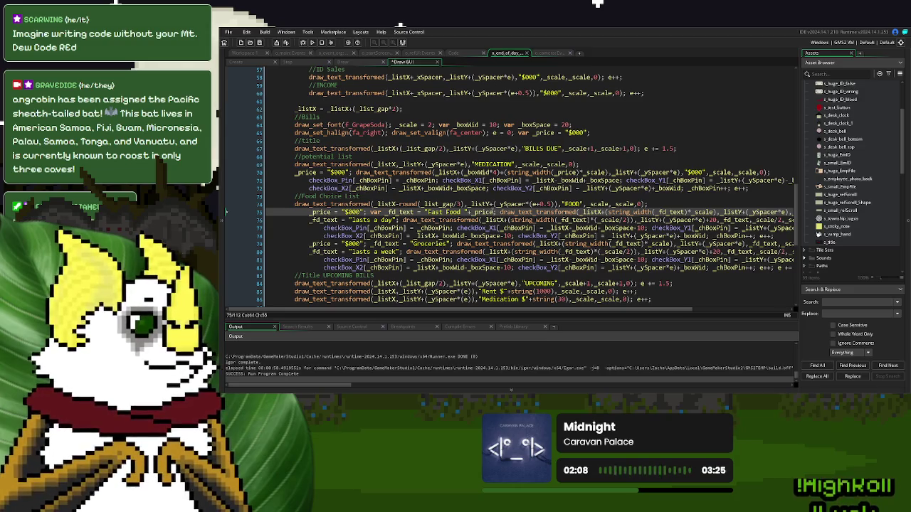
pyautogui.click(450, 244)
pyautogui.write('+_price')
pyautogui.click(317, 47)
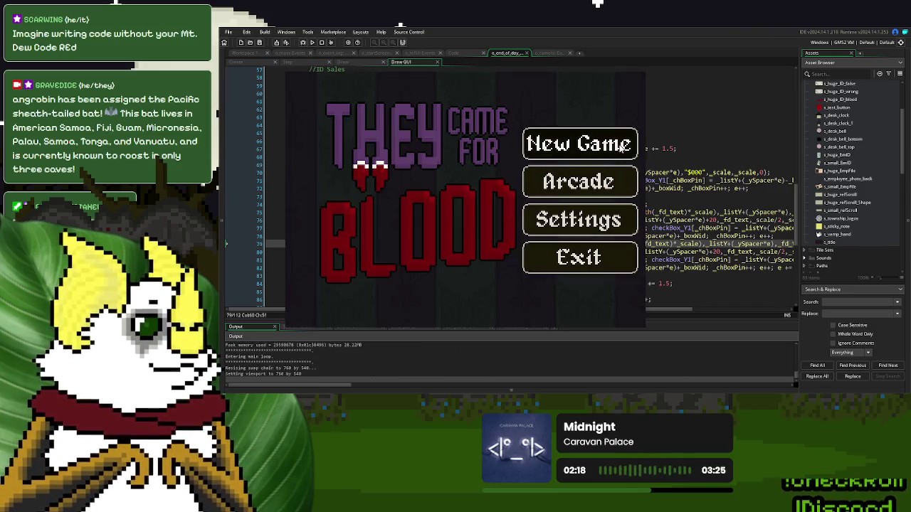
pyautogui.click(622, 145)
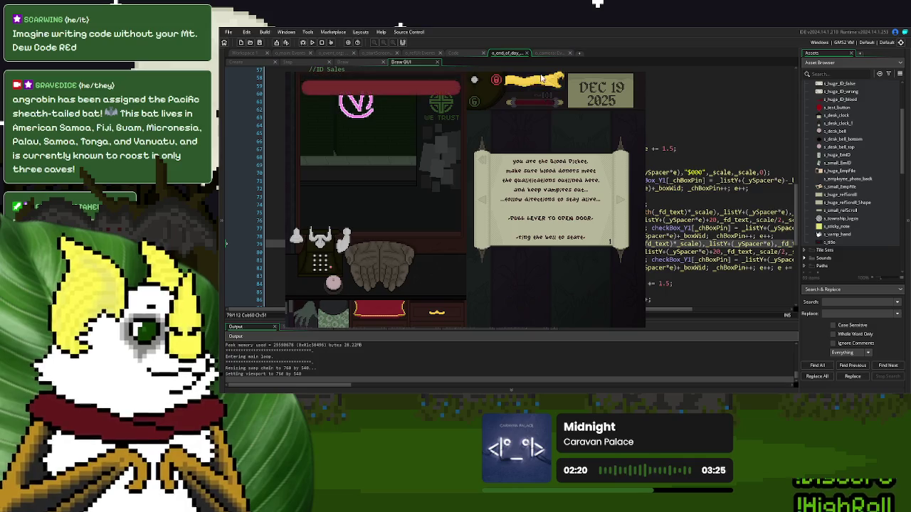
pyautogui.moveTo(542, 78); pyautogui.dragTo(539, 136)
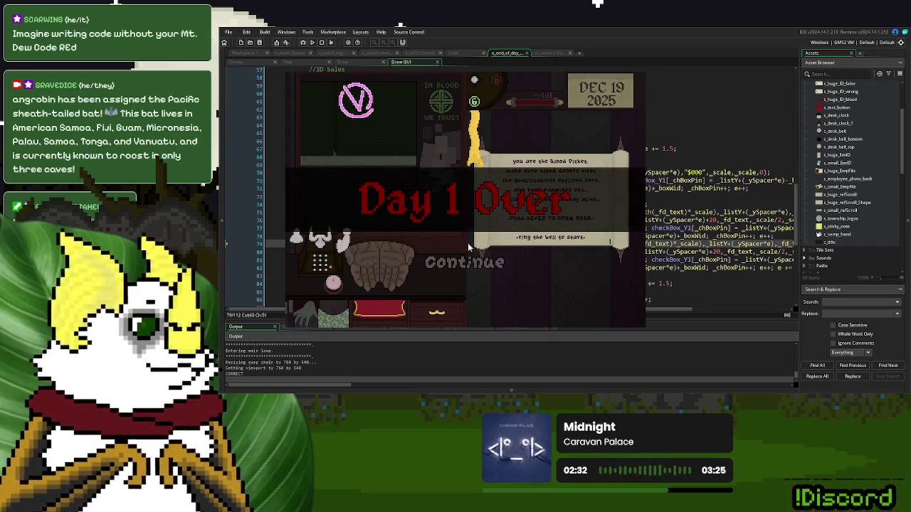
pyautogui.click(464, 261)
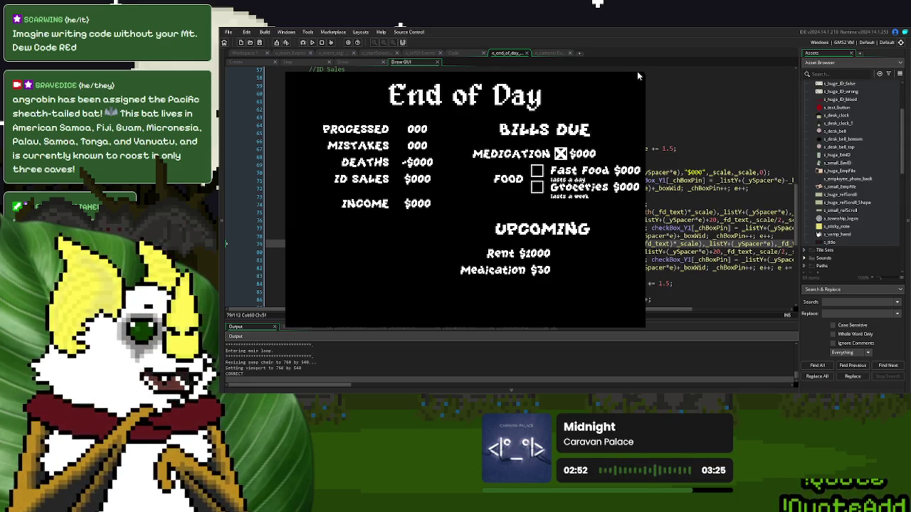
pyautogui.press('Escape')
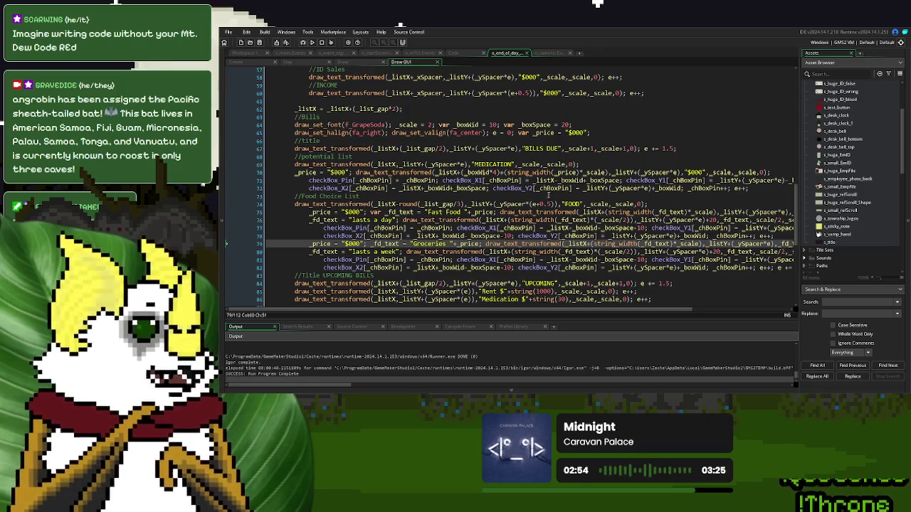
# Step: Change the gap divisor in round(_list_gap/2) on line 74 to 3
pyautogui.moveTo(462, 204); pyautogui.dragTo(397, 205)
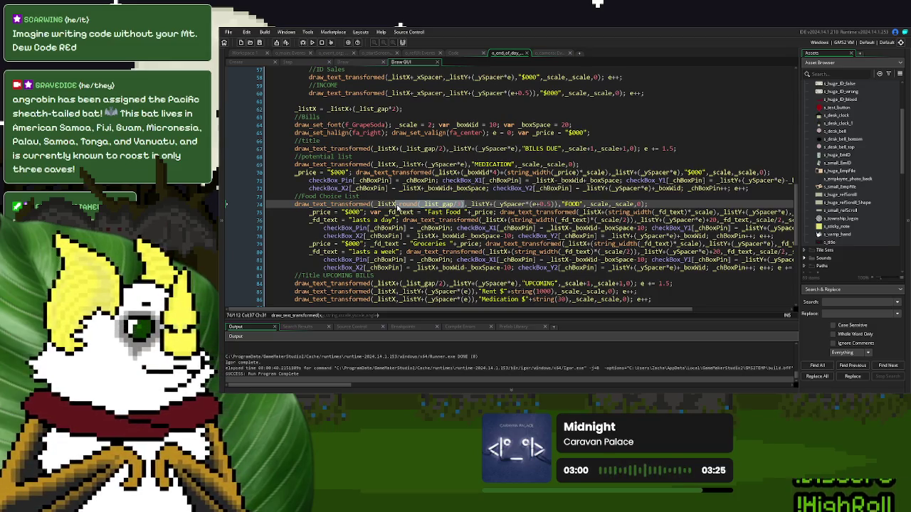
pyautogui.click(397, 207)
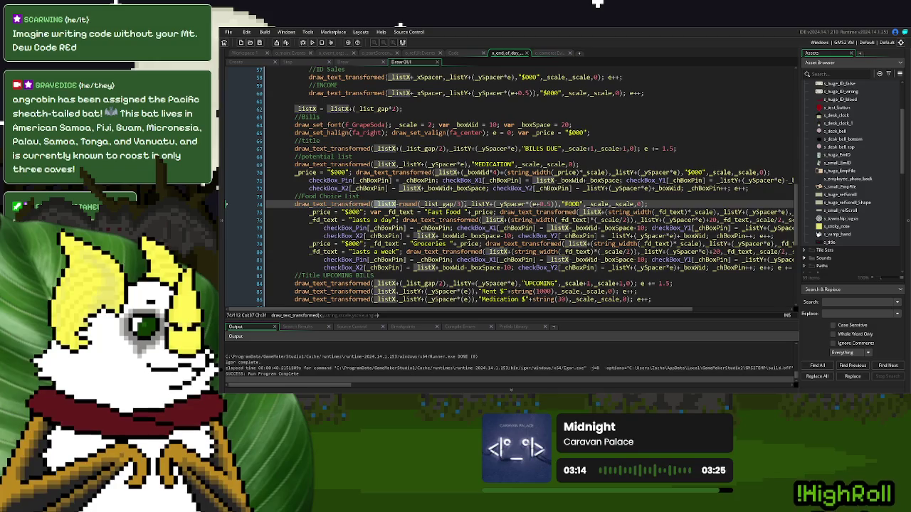
pyautogui.click(459, 204)
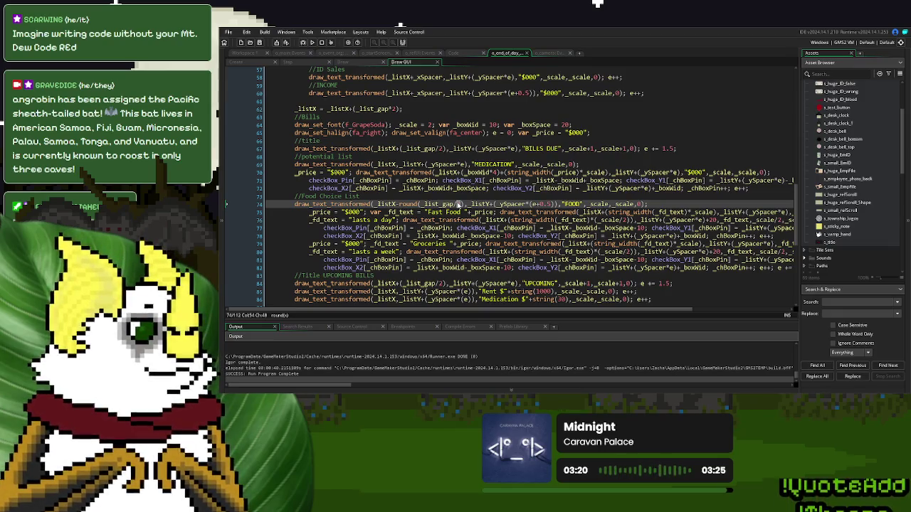
pyautogui.press('BackSpace')
pyautogui.write('3')
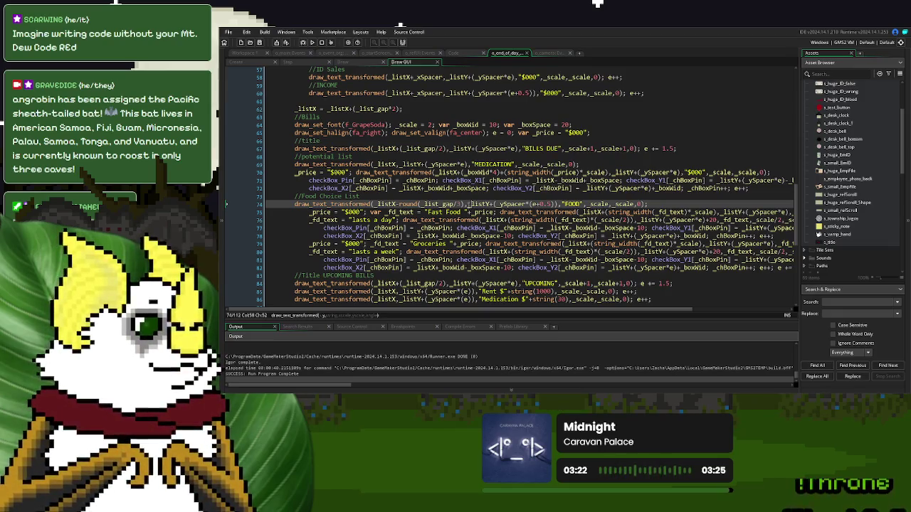
# Step: Add var _fdAdj = round(_list_gap/3); on a new line above the FOOD line
pyautogui.click(295, 204)
pyautogui.press('Return')
pyautogui.press('Up')
pyautogui.write('var _')
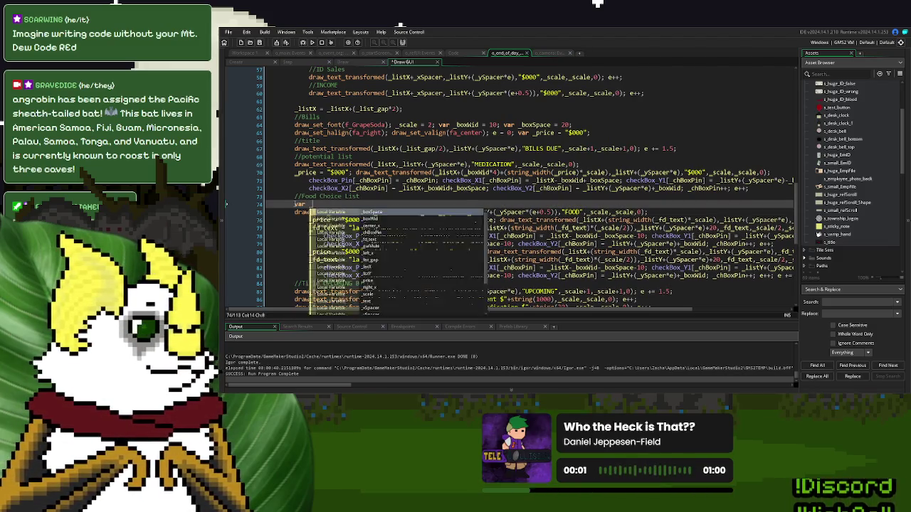
pyautogui.write('fdA')
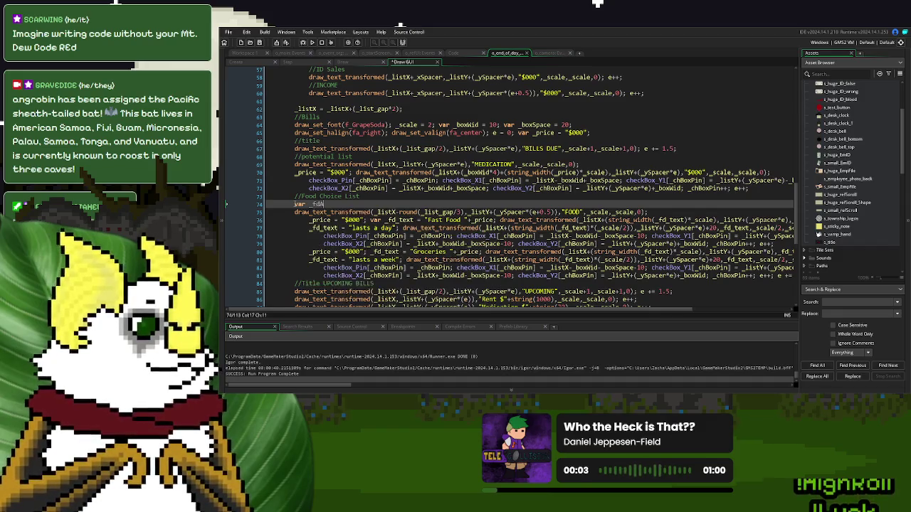
pyautogui.write('dj =')
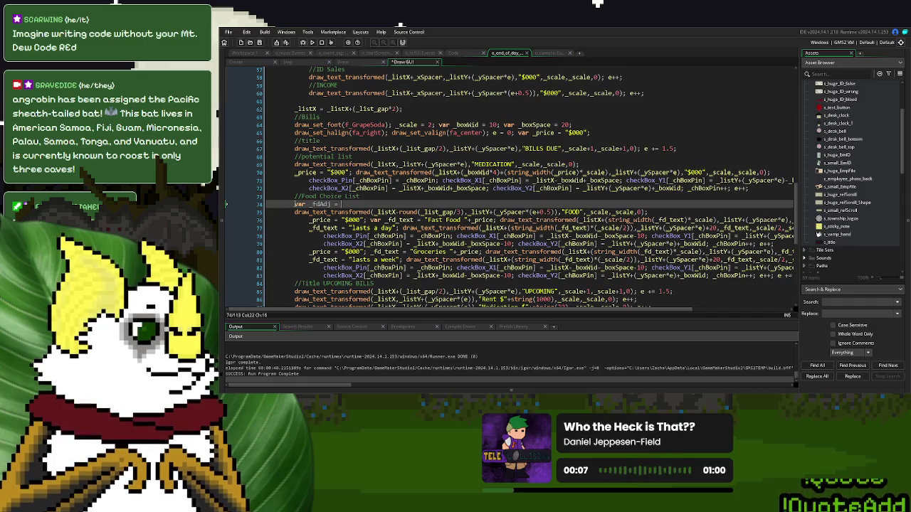
pyautogui.moveTo(466, 212); pyautogui.dragTo(400, 213)
pyautogui.hotkey('ctrl', 'c')
pyautogui.click(341, 204)
pyautogui.hotkey('ctrl', 'v')
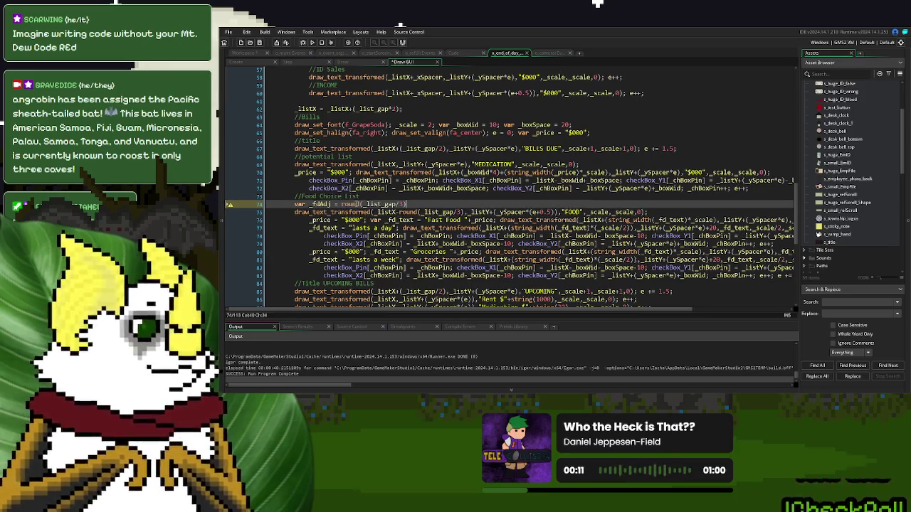
pyautogui.write(';')
# Step: Append -_fdAdj to the X positions on lines 75, 78 and 79
pyautogui.doubleClick(321, 204)
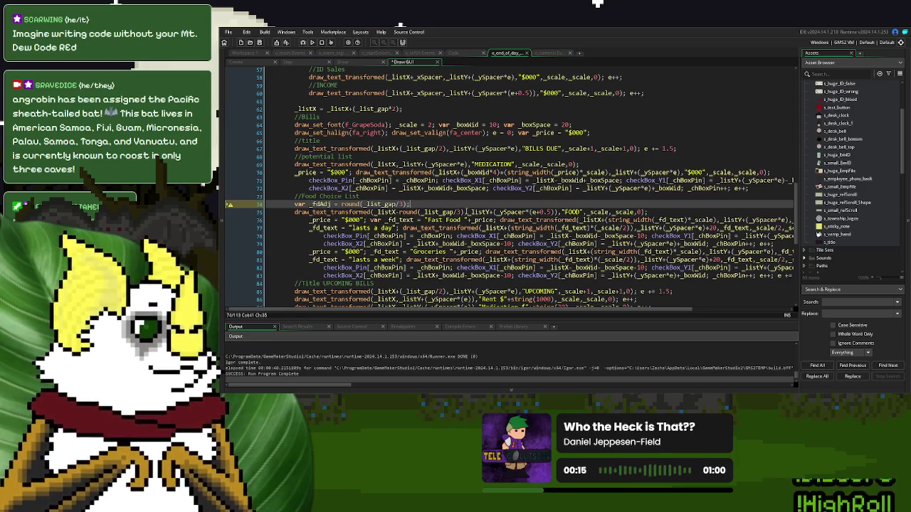
pyautogui.click(464, 212)
pyautogui.write('-_fdAdj')
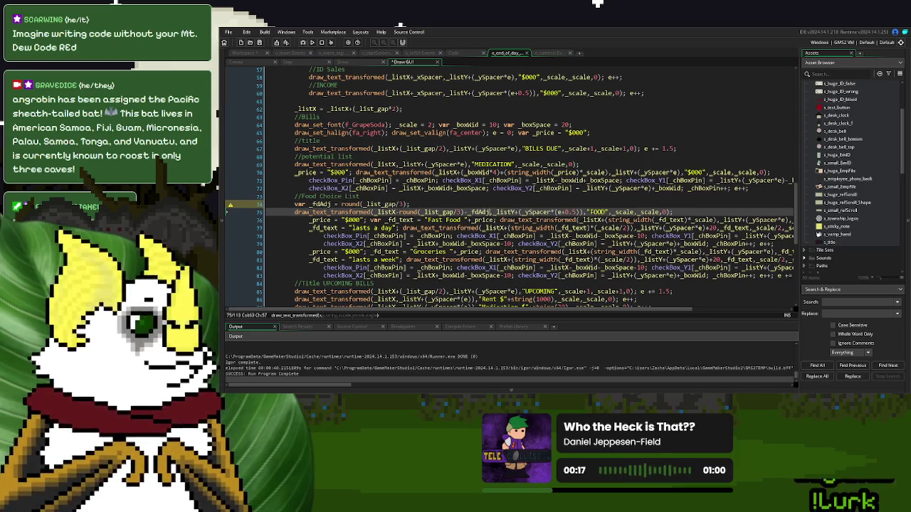
pyautogui.press('Left')
pyautogui.press('Left')
pyautogui.press('Left')
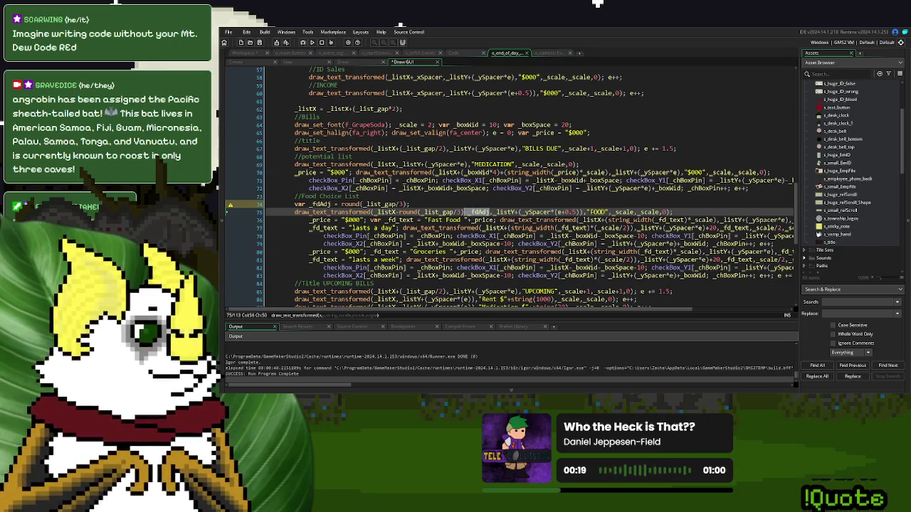
pyautogui.press('Left')
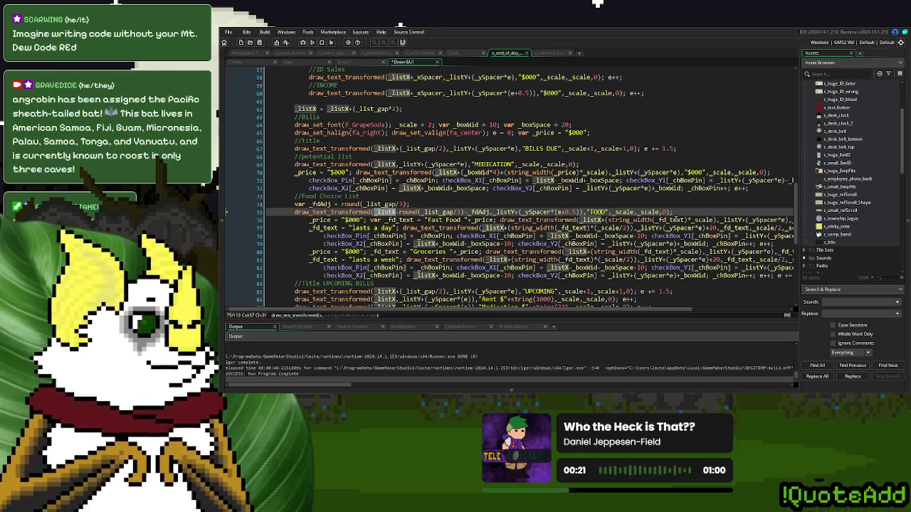
pyautogui.click(619, 228)
pyautogui.press('Right')
pyautogui.press('Right')
pyautogui.press('Right')
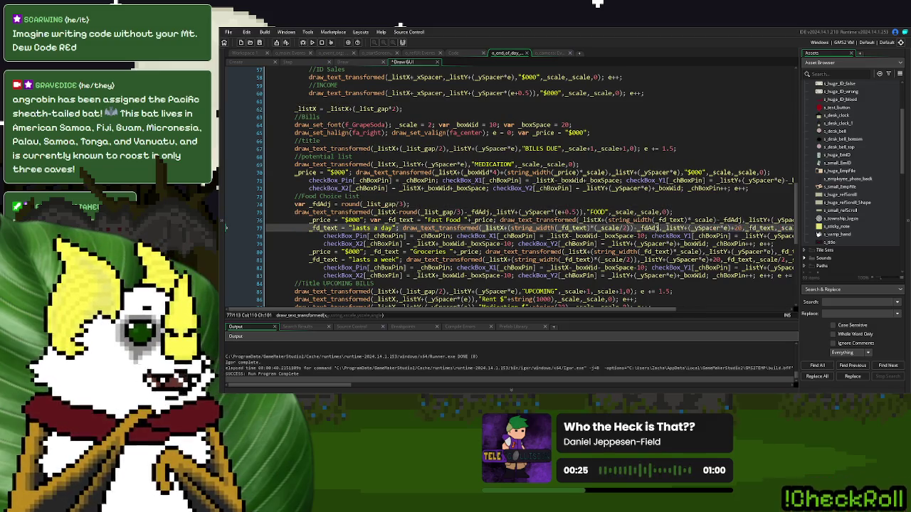
pyautogui.click(507, 227)
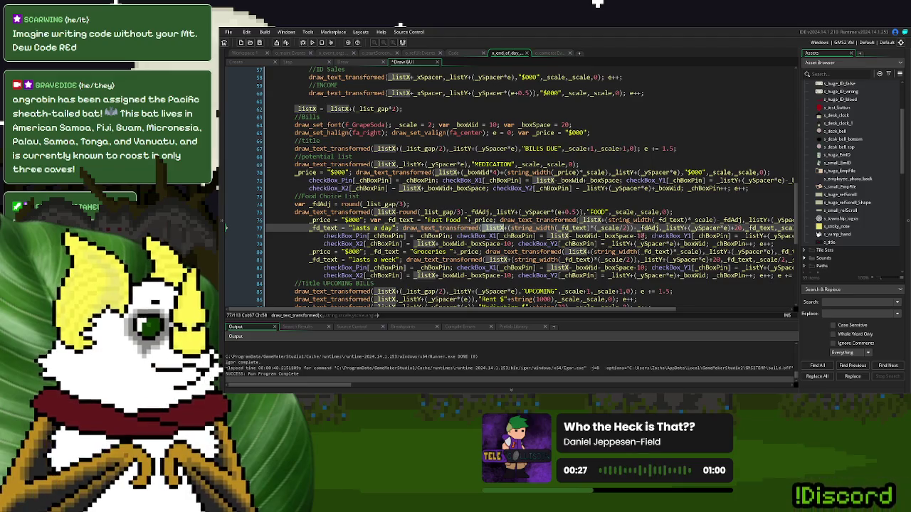
pyautogui.click(644, 235)
pyautogui.write('-_fdAdj')
pyautogui.click(541, 235)
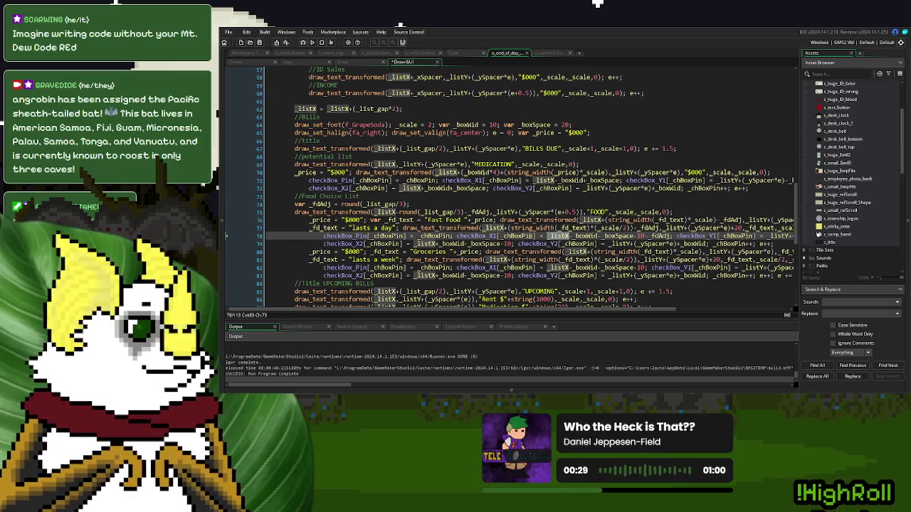
pyautogui.click(511, 243)
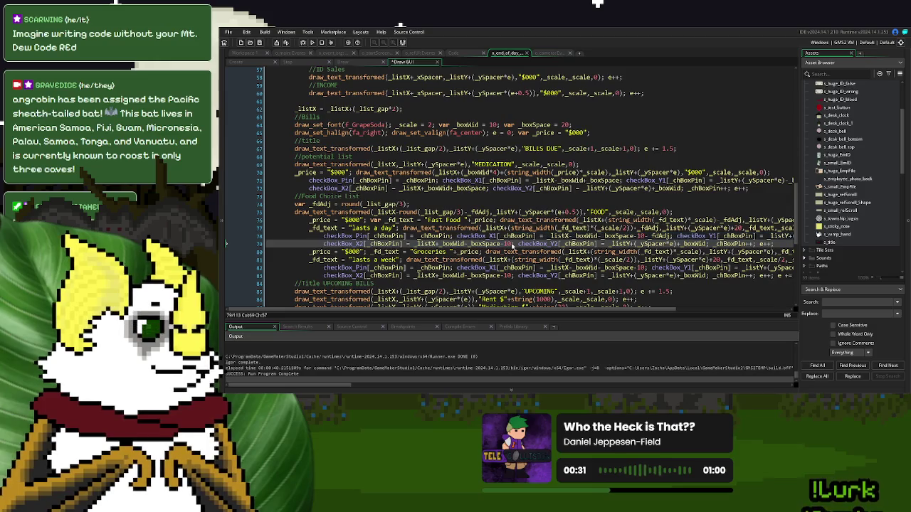
pyautogui.write('-_fdAdj')
# Step: Append -_fdAdj to the label X on line 81 and checkbox on line 83, then run
pyautogui.click(580, 252)
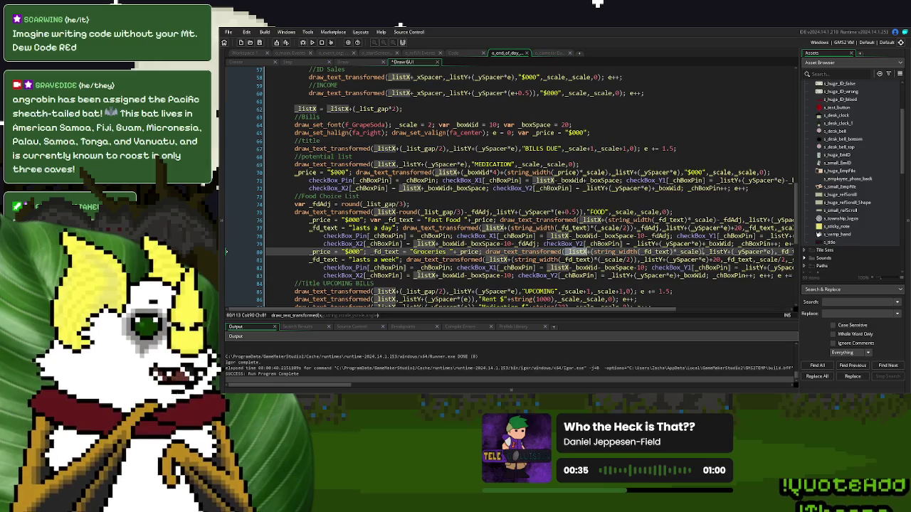
pyautogui.click(591, 252)
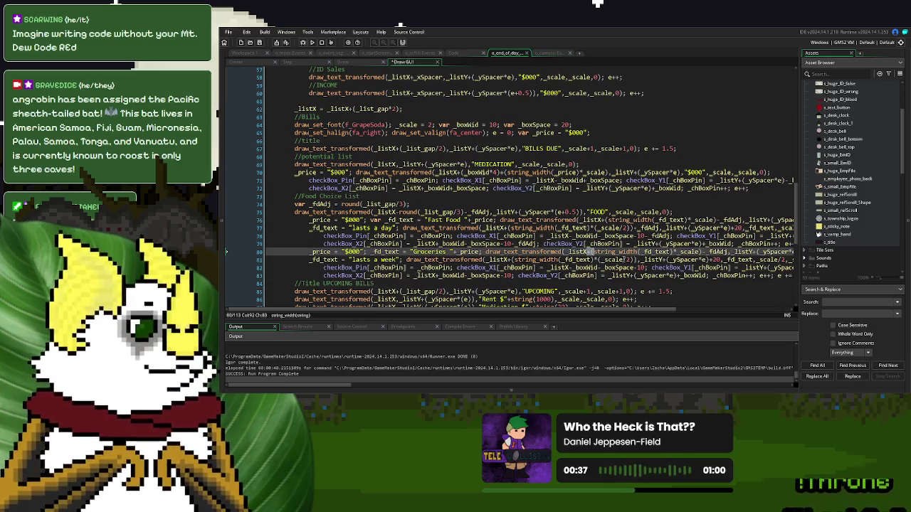
pyautogui.click(589, 251)
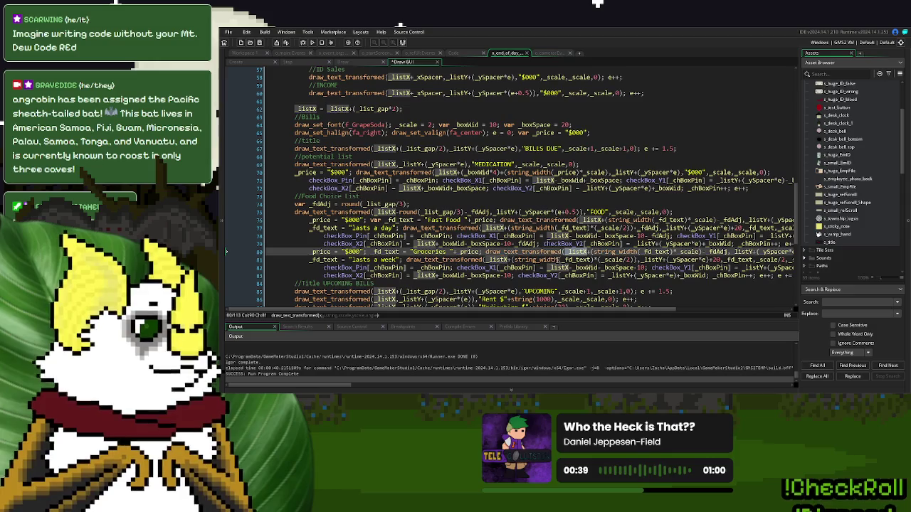
pyautogui.click(635, 259)
pyautogui.write('-_fdAdj')
pyautogui.click(577, 260)
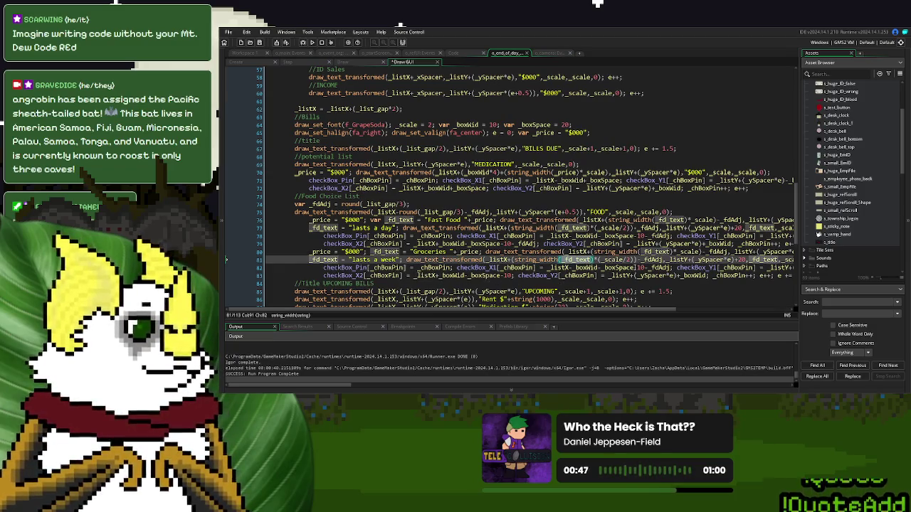
pyautogui.click(568, 268)
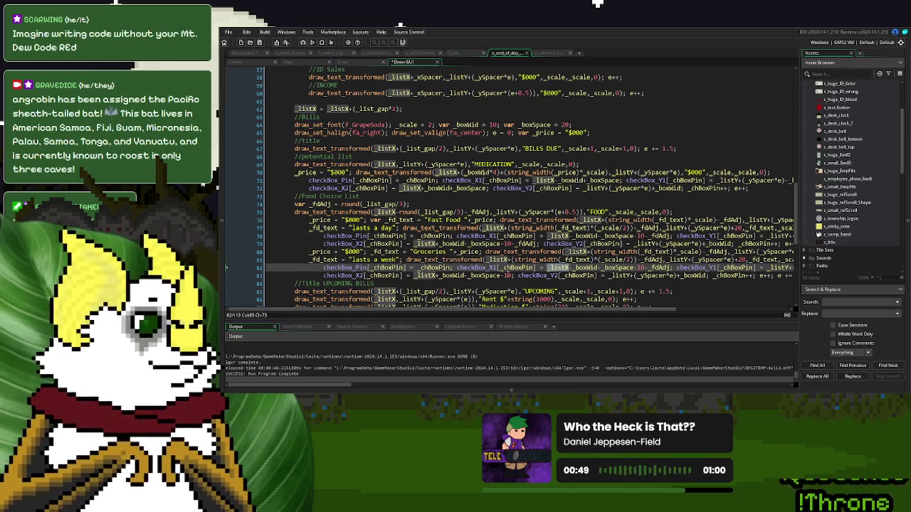
pyautogui.click(513, 275)
pyautogui.write('-_fdAdj')
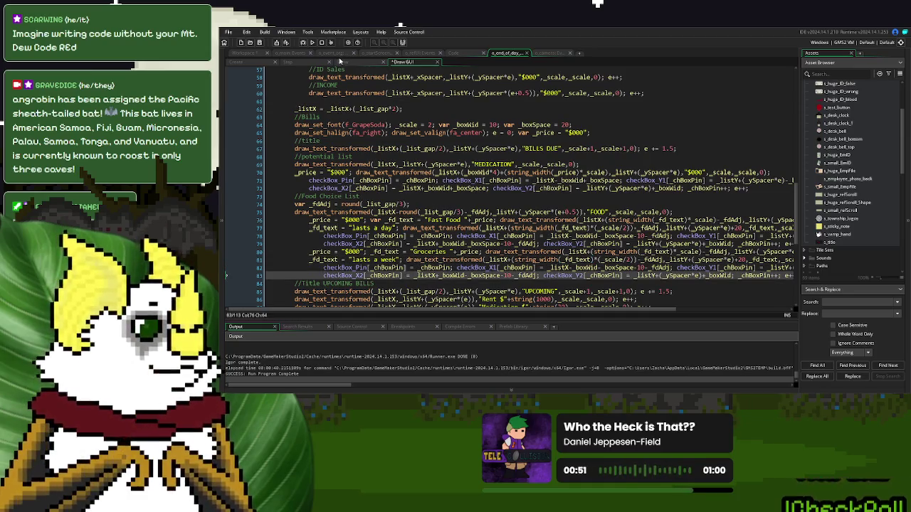
pyautogui.click(311, 42)
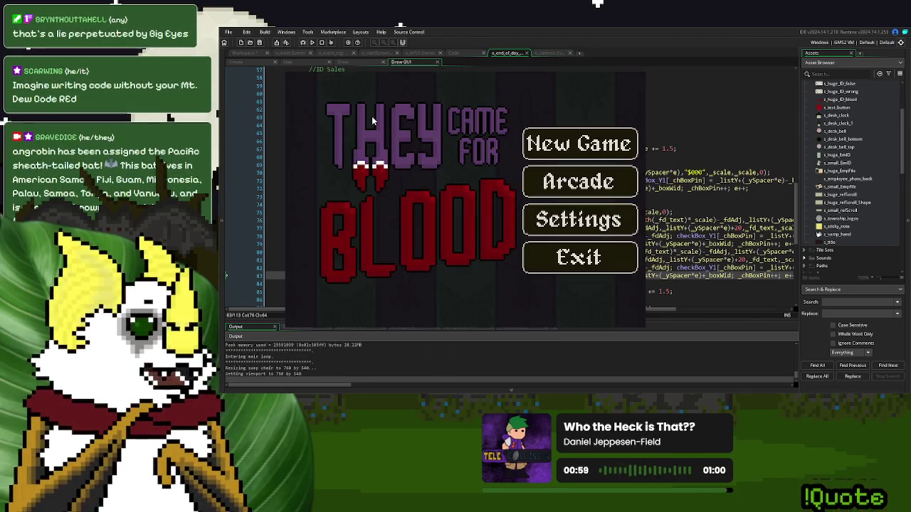
# Step: Start a new game, dismiss the scroll, end Day 1, and tick Groceries on End of Day
pyautogui.click(578, 136)
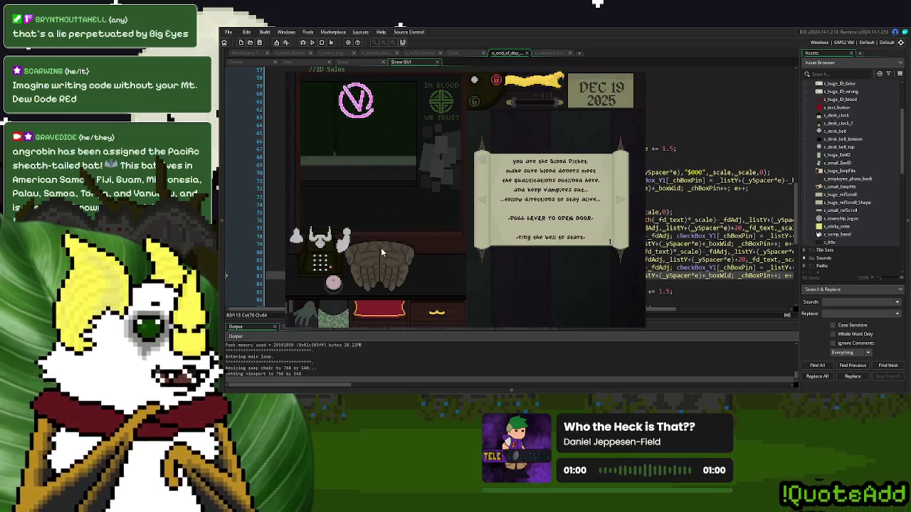
pyautogui.click(555, 185)
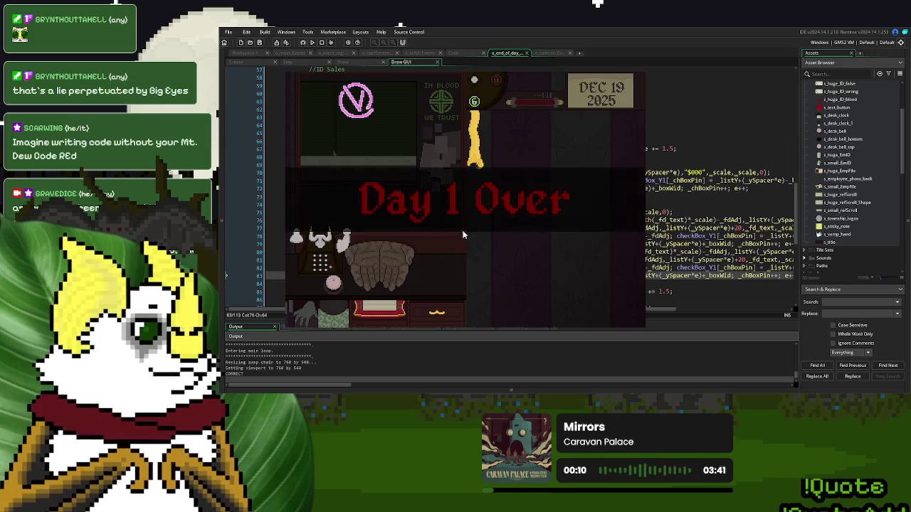
pyautogui.click(476, 263)
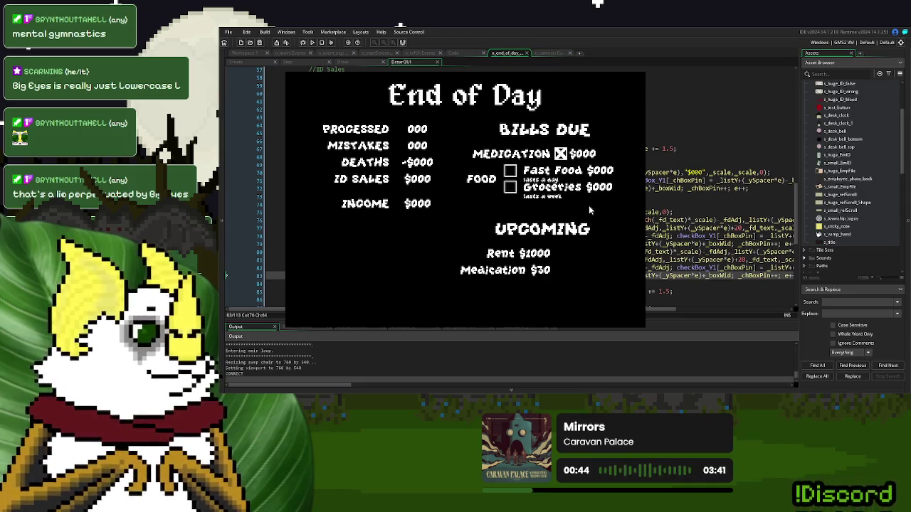
pyautogui.click(510, 186)
# Step: Toggle the Fast Food, Groceries and Medication boxes until all are unticked, then close the game
pyautogui.click(510, 171)
pyautogui.click(561, 154)
pyautogui.click(510, 186)
pyautogui.click(511, 170)
pyautogui.click(561, 154)
pyautogui.click(560, 154)
pyautogui.click(510, 174)
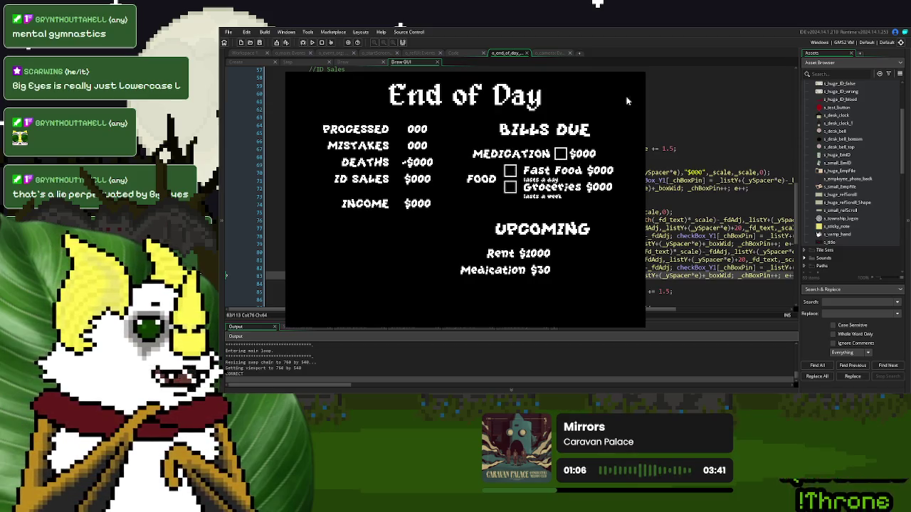
pyautogui.press('Escape')
# Step: In the Step event, add var _widAdj = 3; at the end of line 30
pyautogui.click(349, 62)
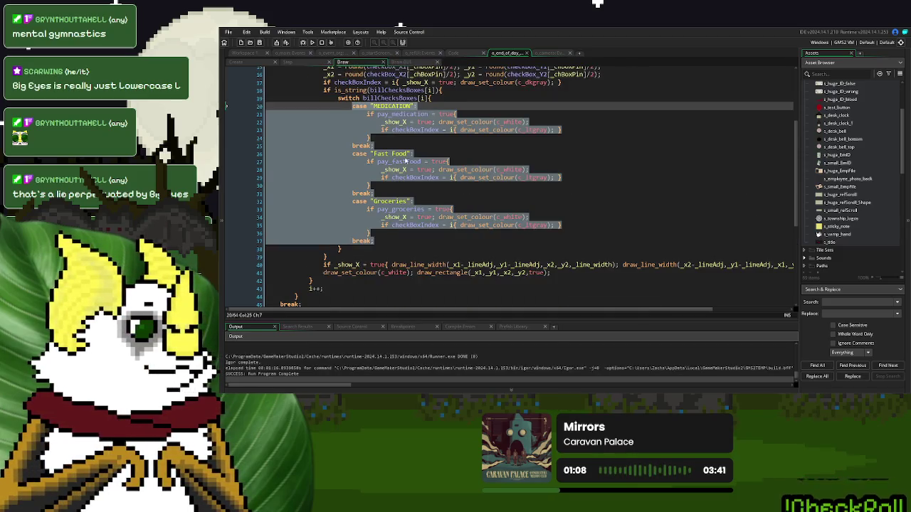
pyautogui.click(406, 161)
pyautogui.click(286, 63)
pyautogui.click(422, 189)
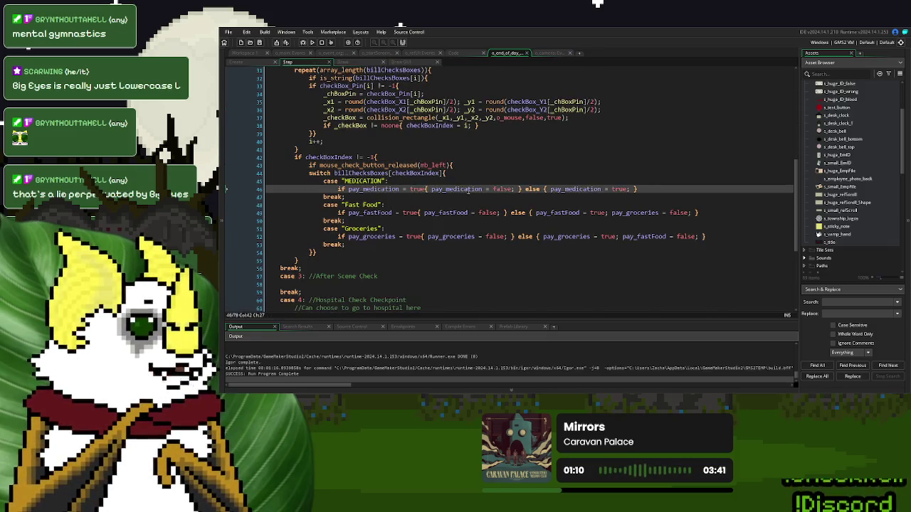
pyautogui.scroll(3, 464, 191)
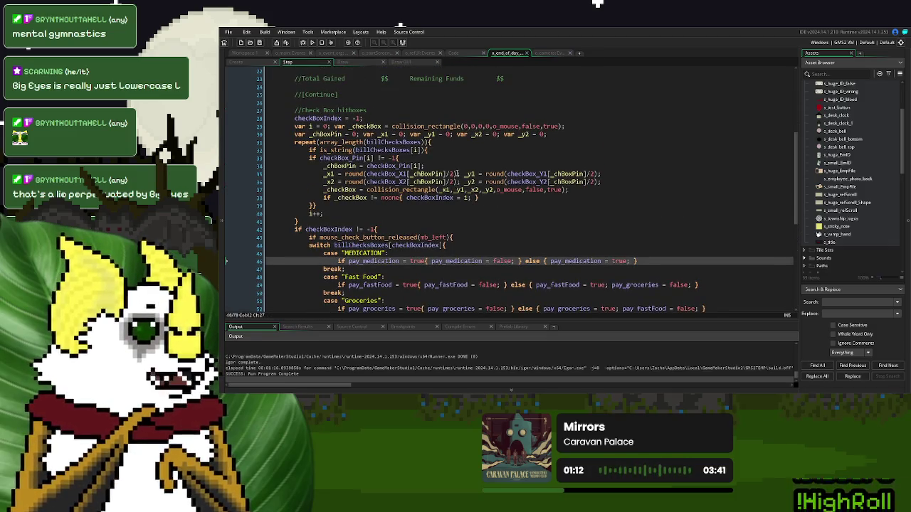
pyautogui.click(557, 133)
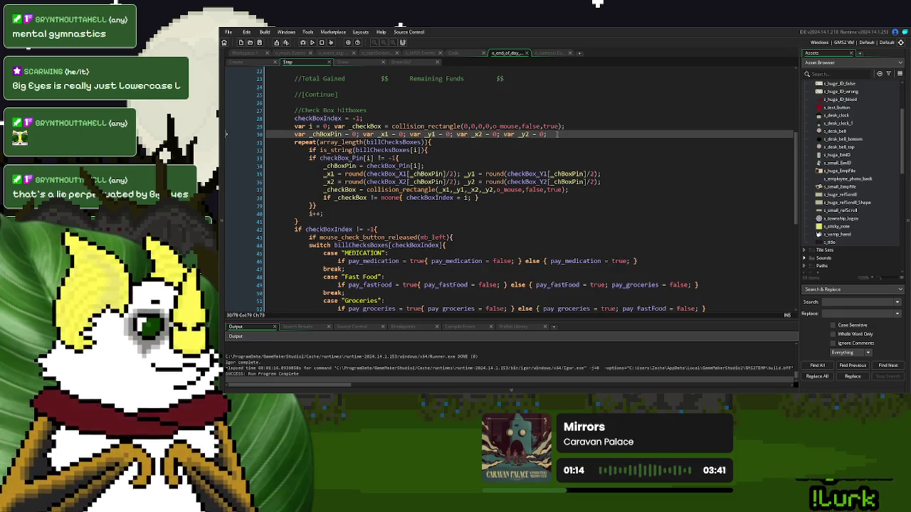
pyautogui.write('var _w')
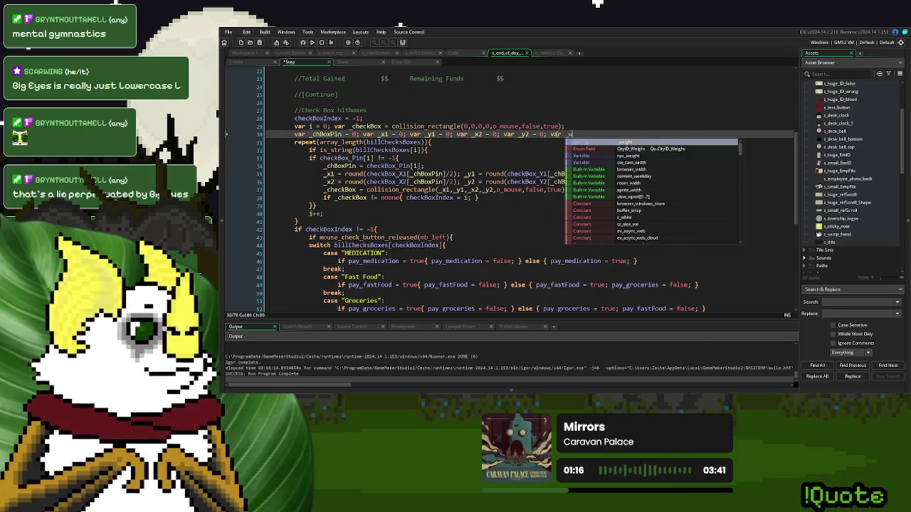
pyautogui.write('idAdj = 3;')
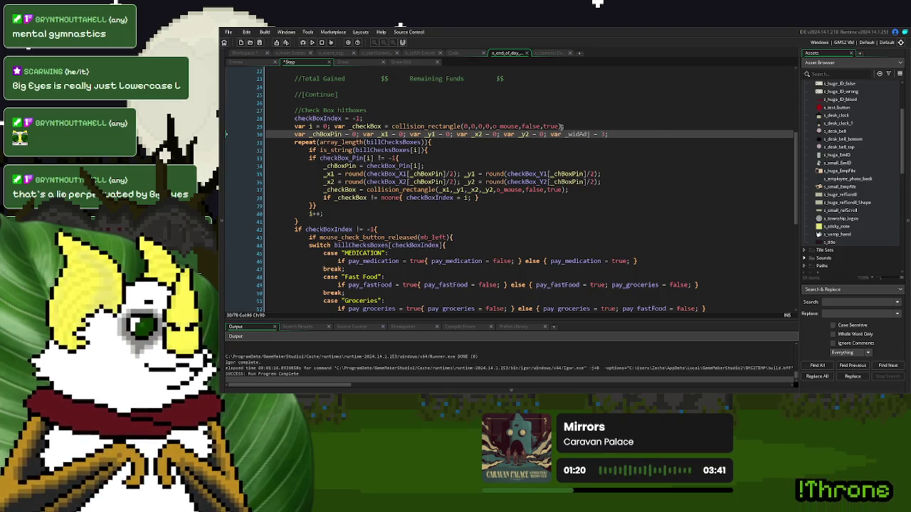
# Step: Pad the collision_rectangle corners on line 37 with _widAdj and run the game
pyautogui.doubleClick(576, 133)
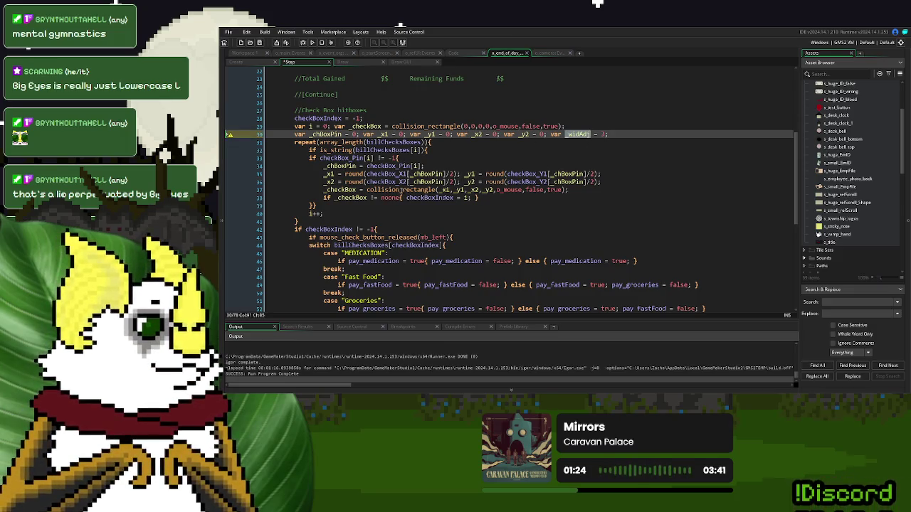
pyautogui.click(451, 189)
pyautogui.write('+_widAdj')
pyautogui.click(487, 190)
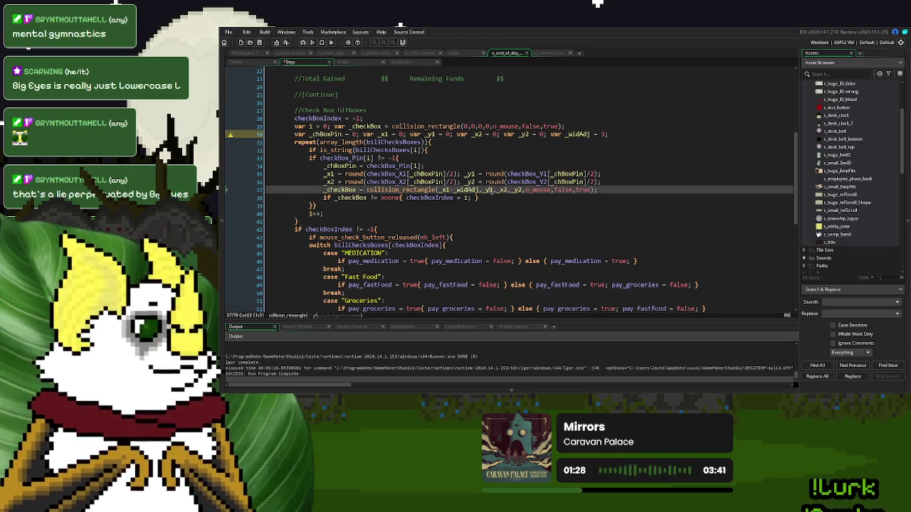
pyautogui.write('+_widAdj')
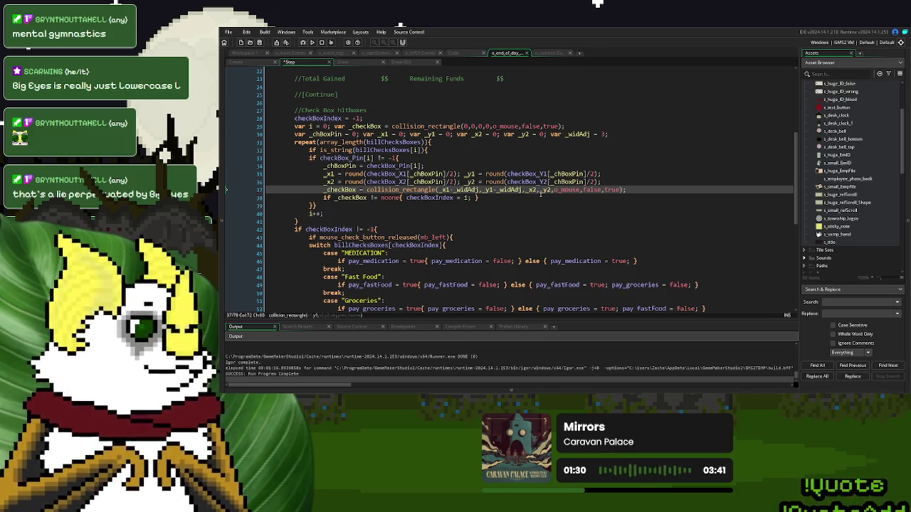
pyautogui.click(530, 190)
pyautogui.write('+_widAdj, _y2')
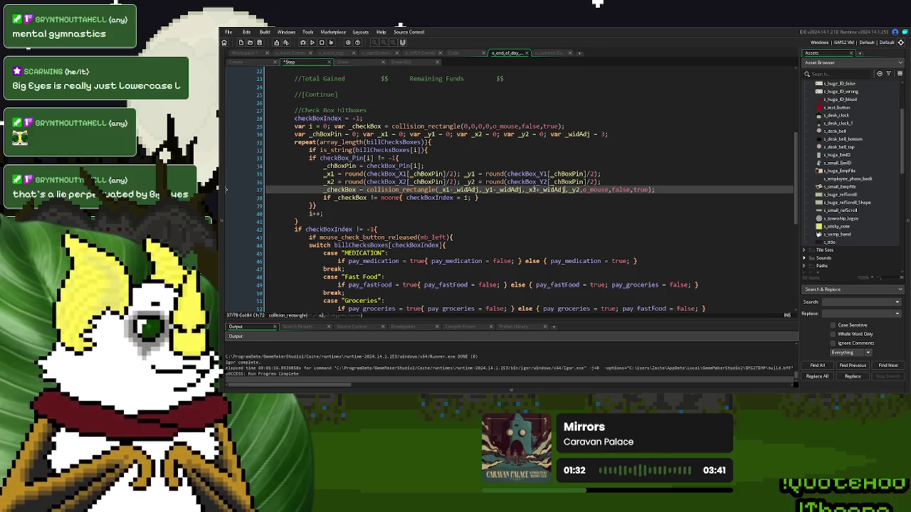
pyautogui.write('+_widAdj')
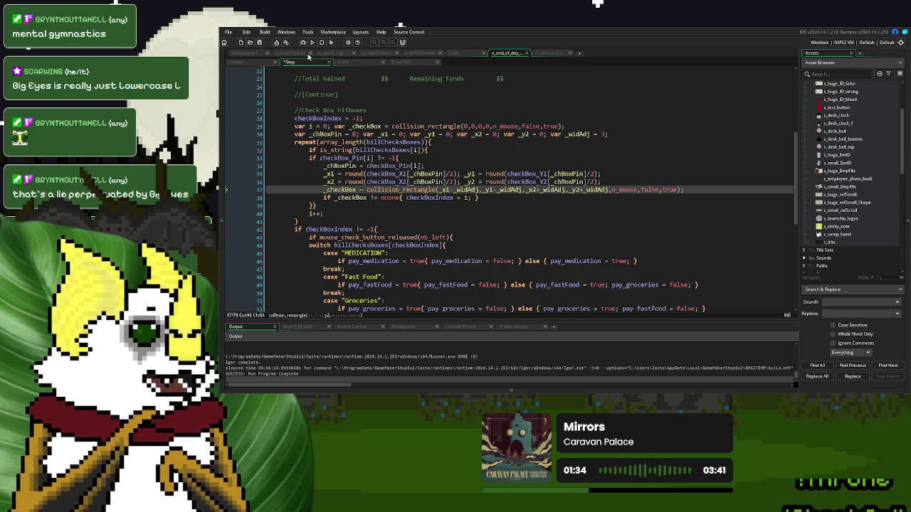
pyautogui.click(312, 42)
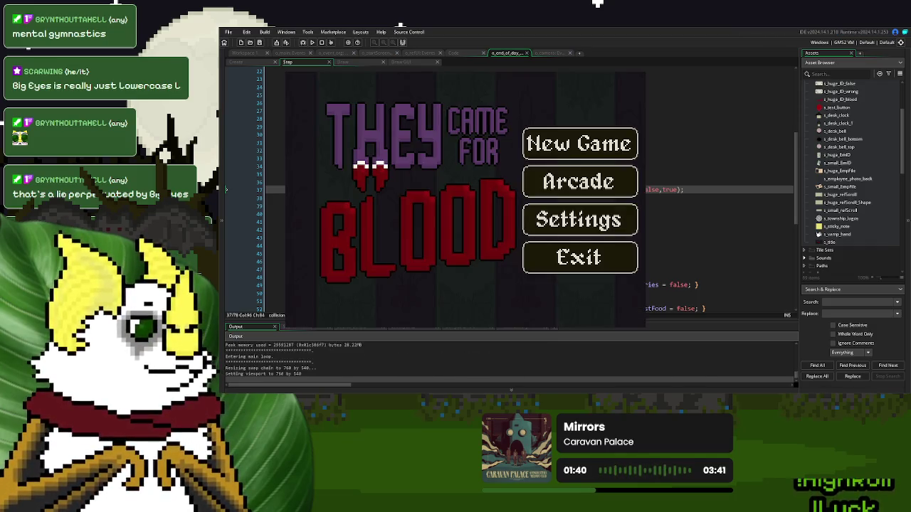
# Step: Start a new game, call and turn away a donor, finish the day, and continue past Day 1 Over
pyautogui.click(580, 144)
pyautogui.click(336, 283)
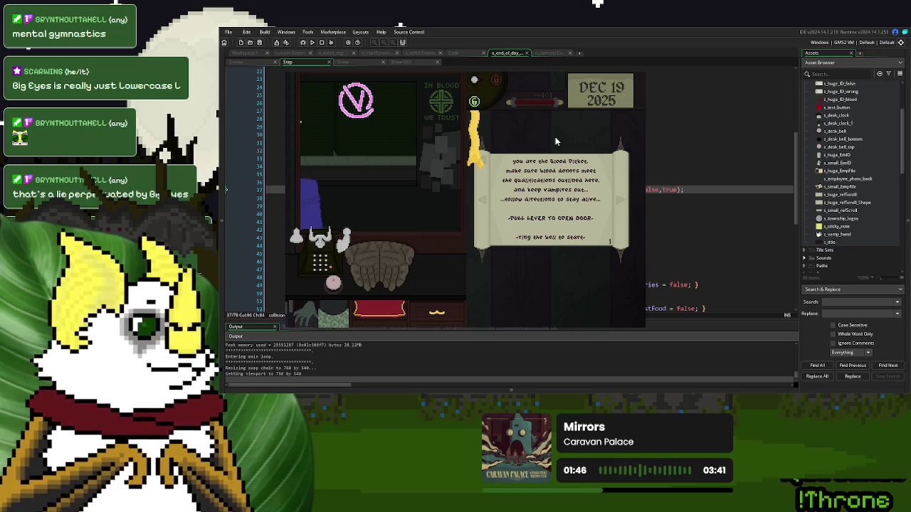
pyautogui.click(333, 283)
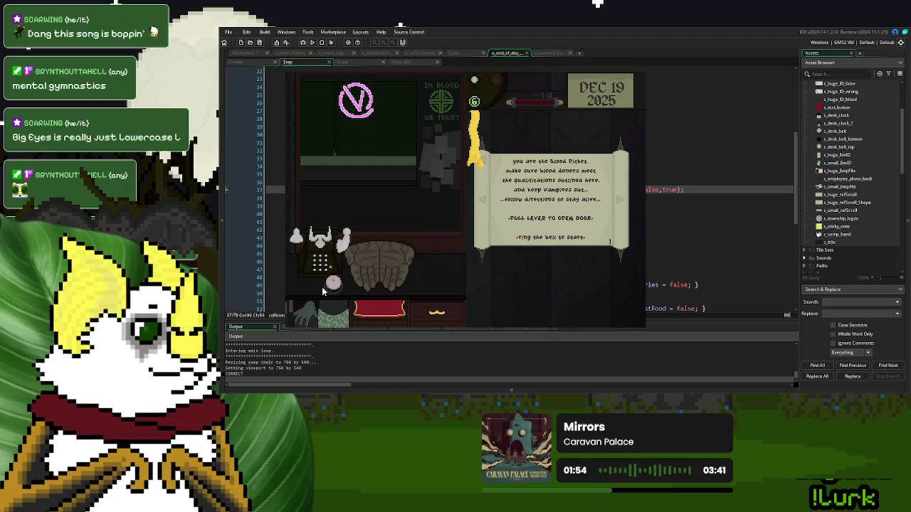
pyautogui.click(322, 290)
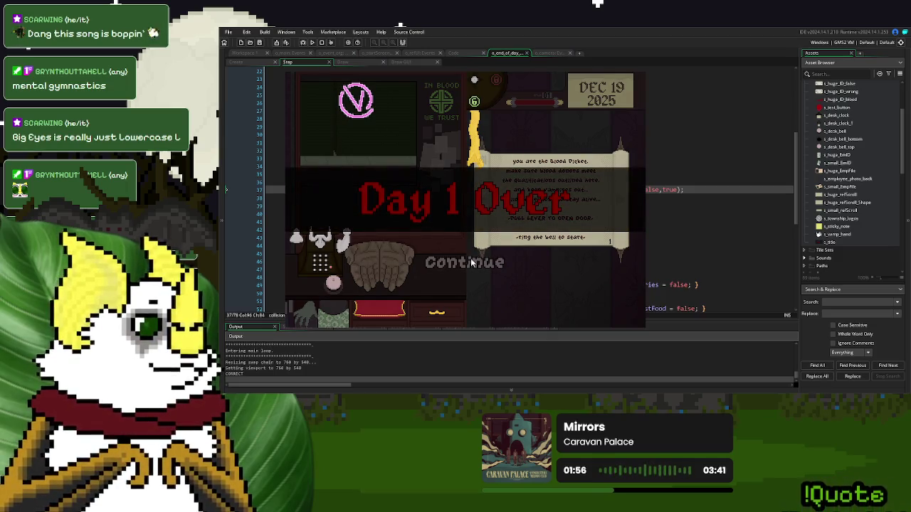
pyautogui.click(470, 259)
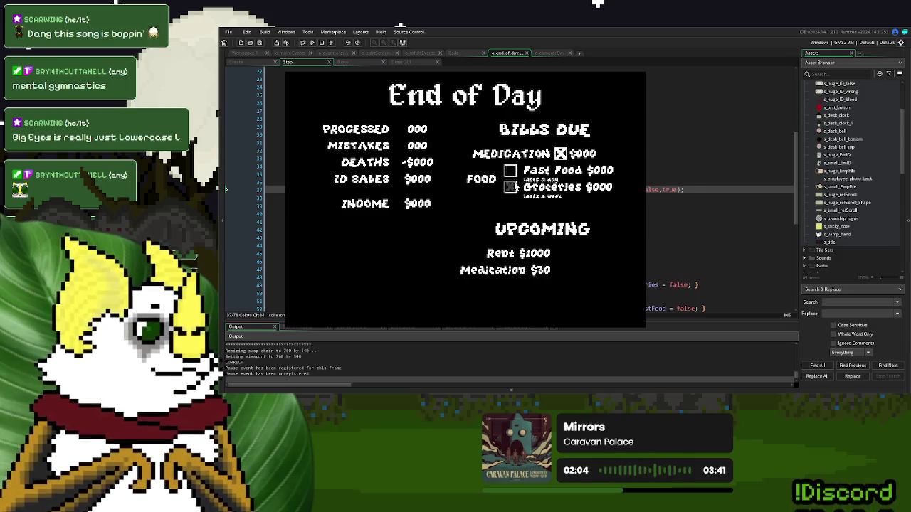
# Step: Toggle Medication and switch between Fast Food and Groceries repeatedly, ending with all boxes unchecked
pyautogui.click(561, 154)
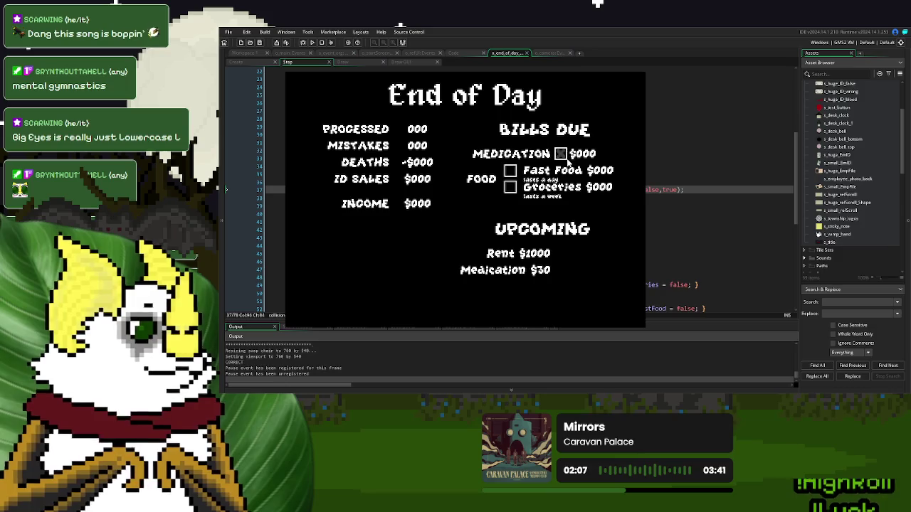
pyautogui.click(508, 171)
pyautogui.click(510, 187)
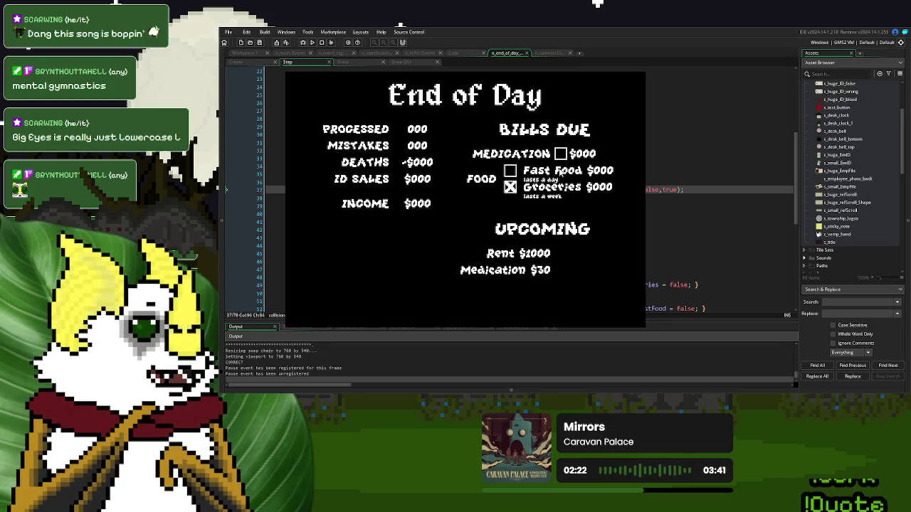
pyautogui.click(562, 154)
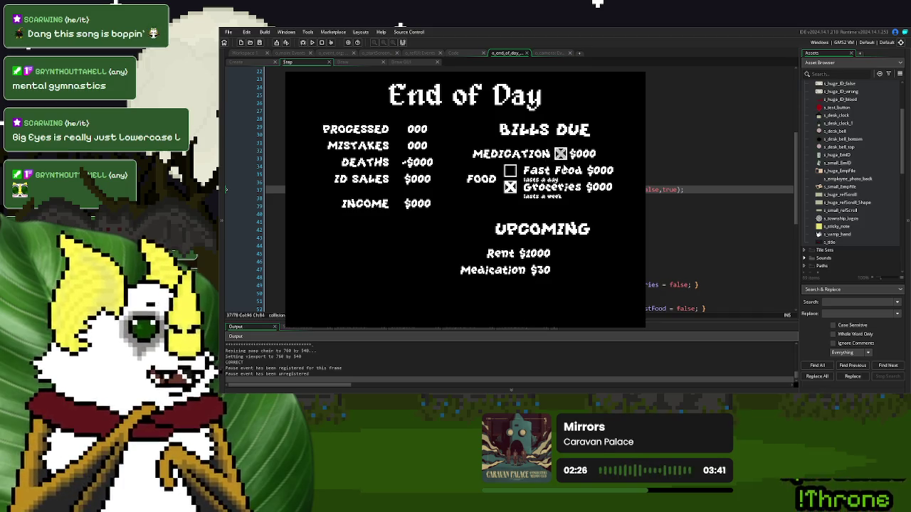
pyautogui.click(519, 169)
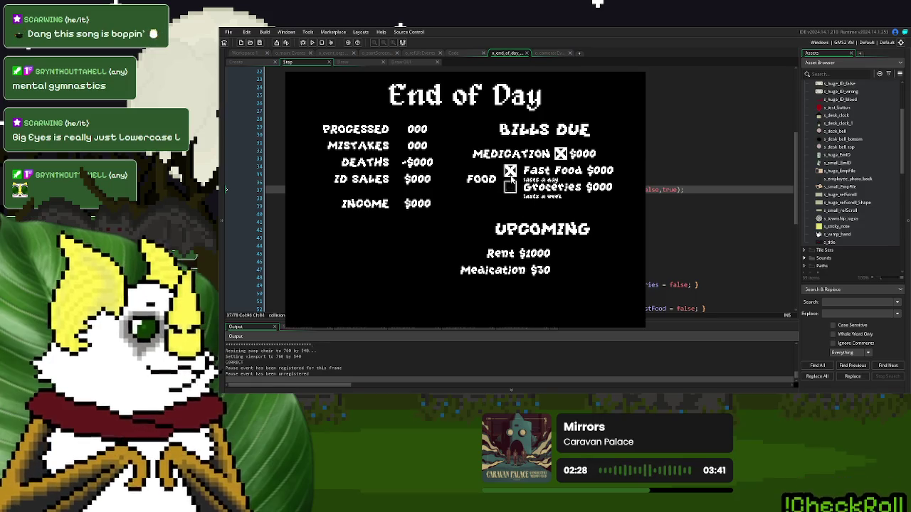
pyautogui.click(510, 186)
pyautogui.click(510, 170)
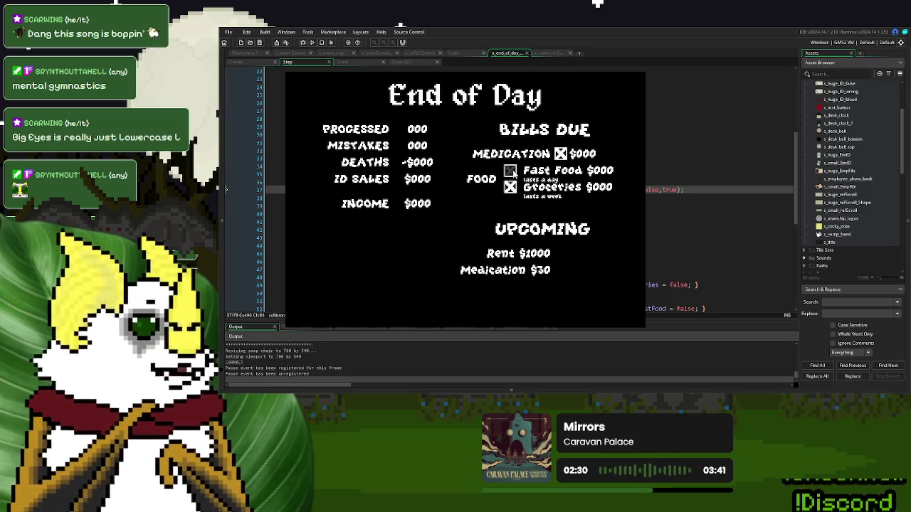
pyautogui.click(560, 154)
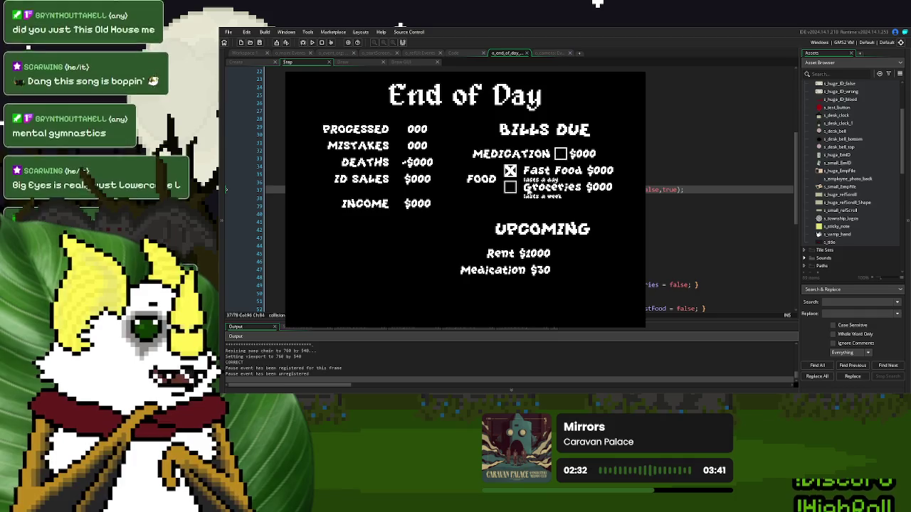
pyautogui.click(509, 187)
pyautogui.click(510, 171)
pyautogui.click(560, 154)
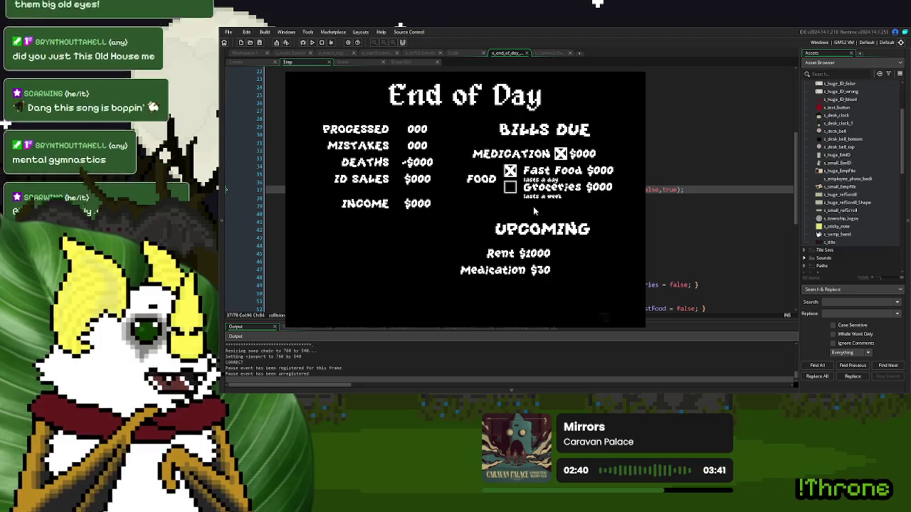
pyautogui.click(511, 172)
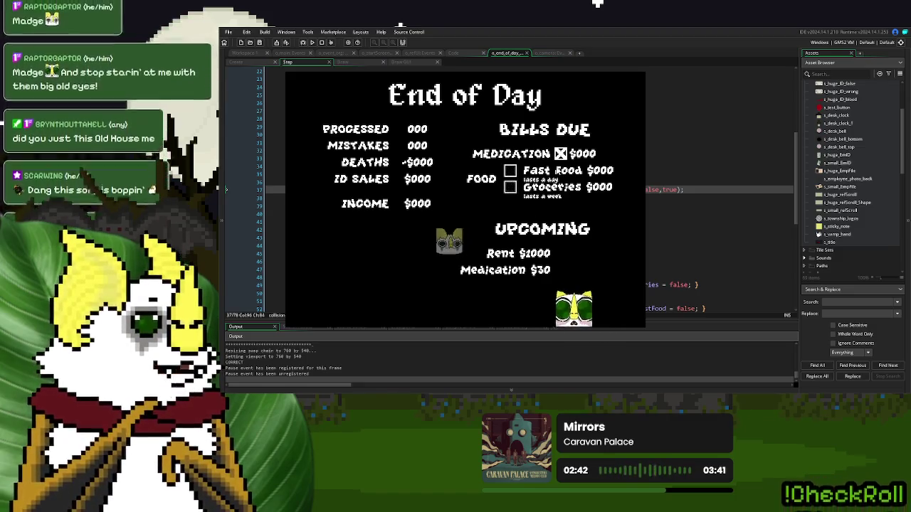
pyautogui.click(561, 156)
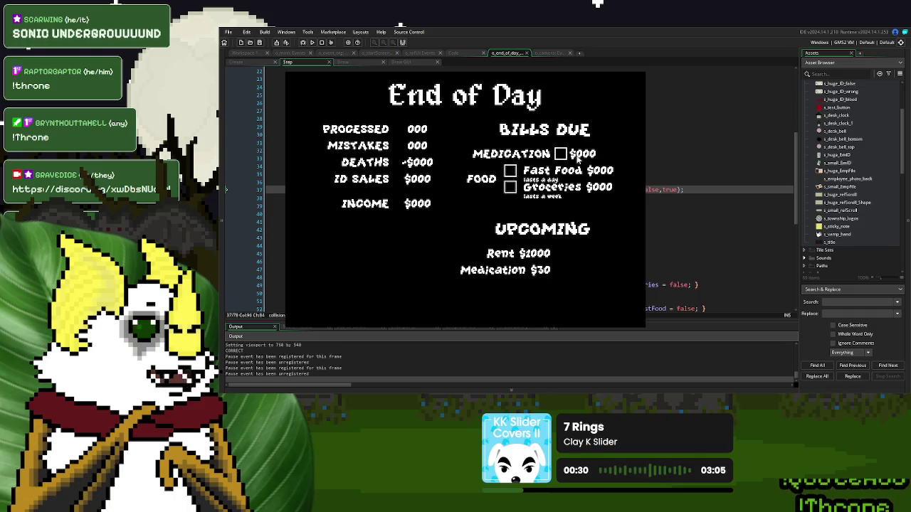
# Step: Recheck Medication, then switch the food choice between Groceries and Fast Food, ending on Fast Food
pyautogui.click(559, 154)
pyautogui.click(510, 187)
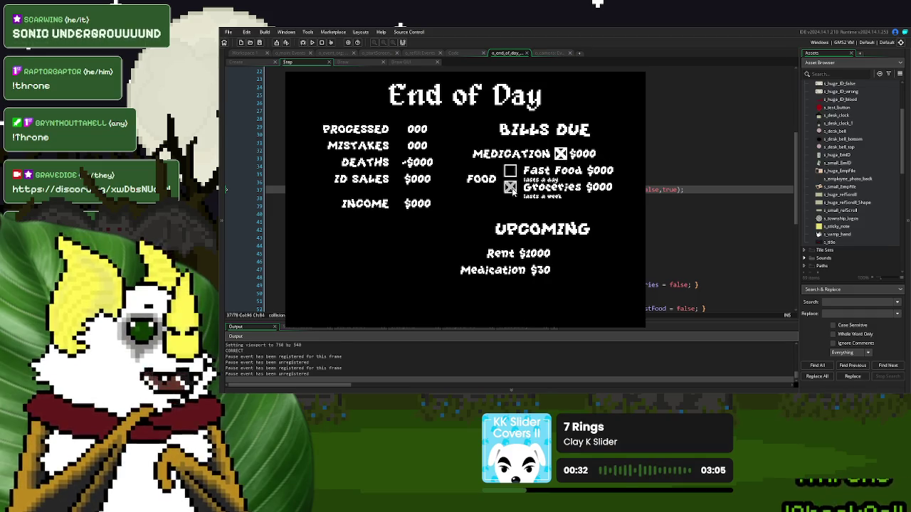
pyautogui.click(510, 171)
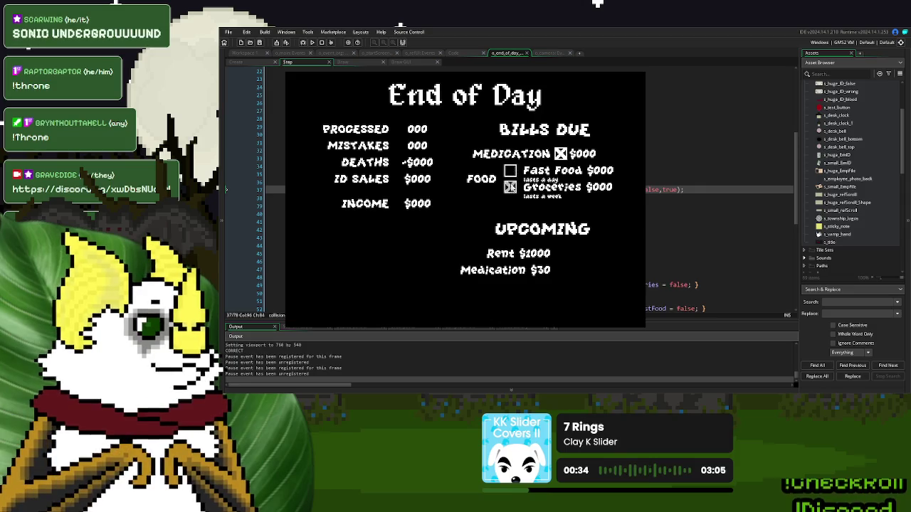
pyautogui.click(511, 187)
pyautogui.click(510, 172)
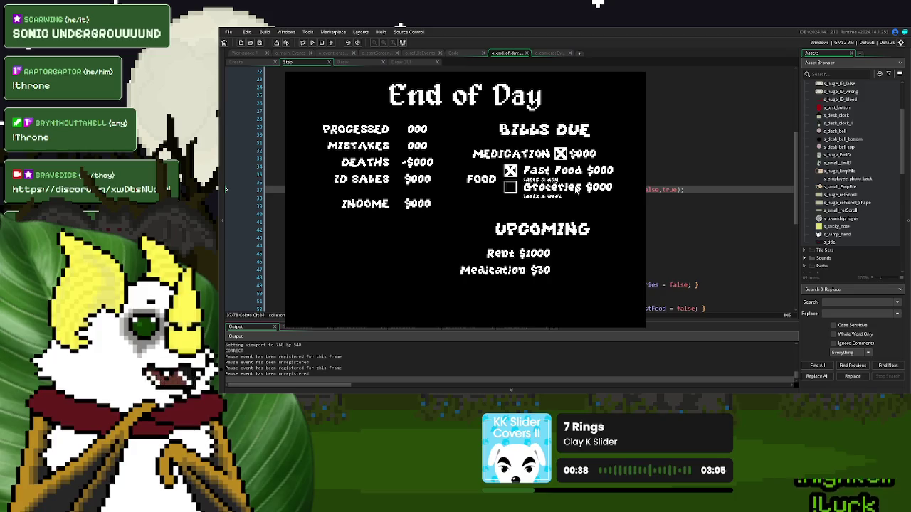
# Step: Restart the game, switch it to full screen, and play a new game to the End of Day screen
pyautogui.press('r')
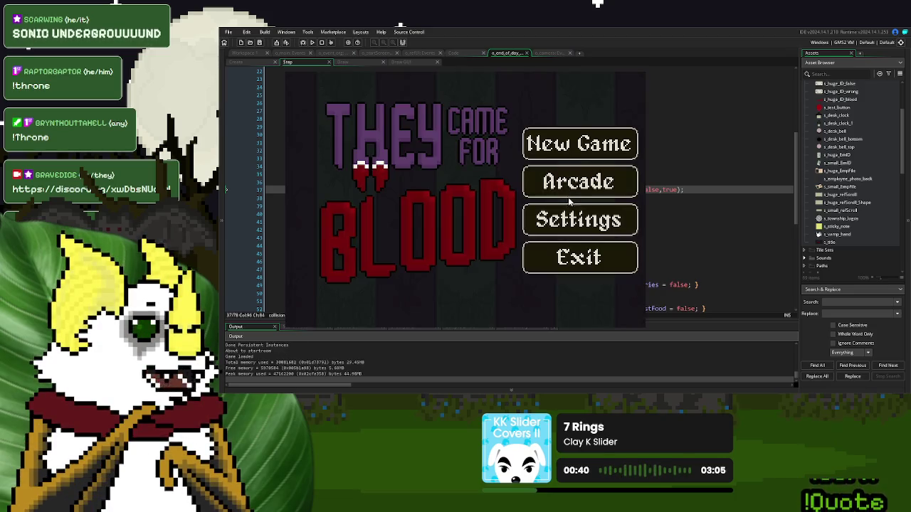
pyautogui.click(568, 216)
pyautogui.click(596, 168)
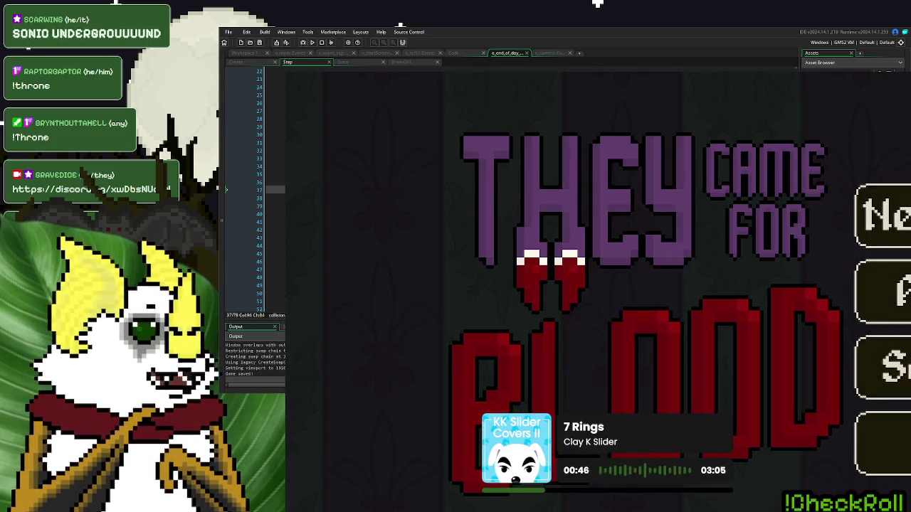
pyautogui.click(882, 214)
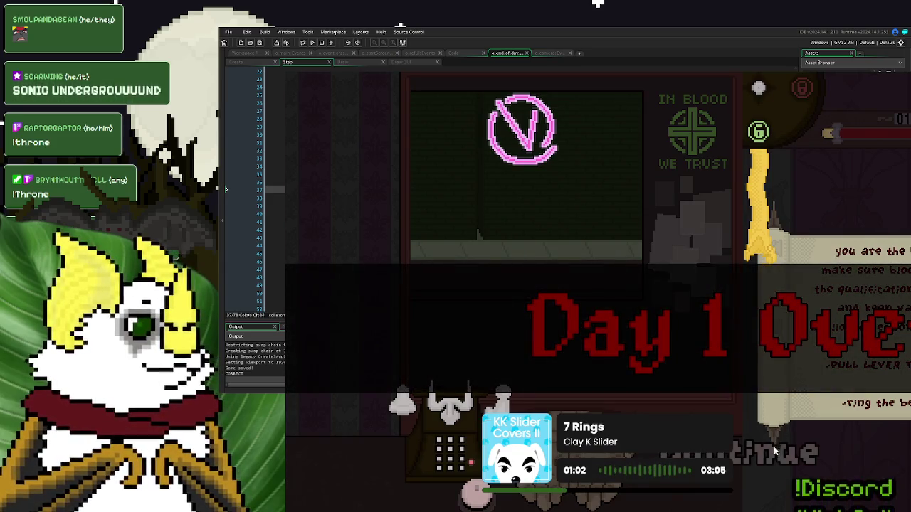
pyautogui.click(772, 452)
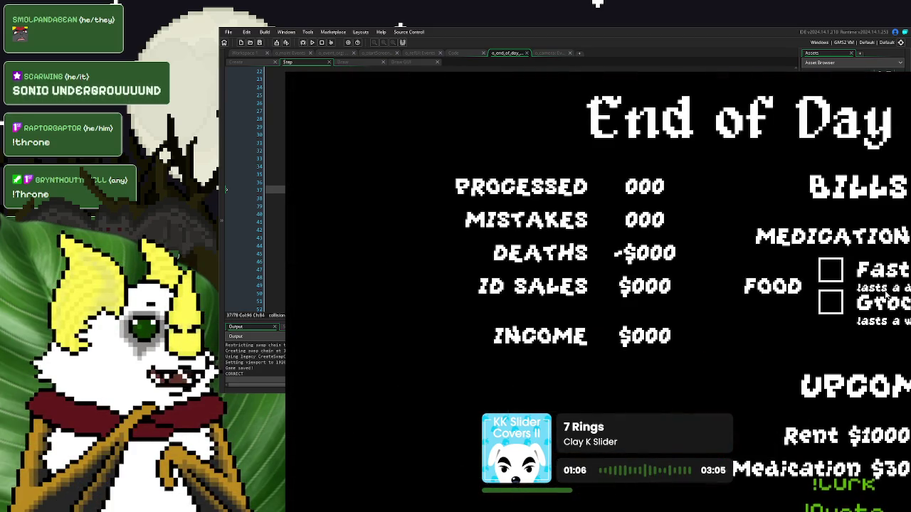
# Step: Restart to the title menu, set the window size back to 1x, and close the game
pyautogui.click(813, 484)
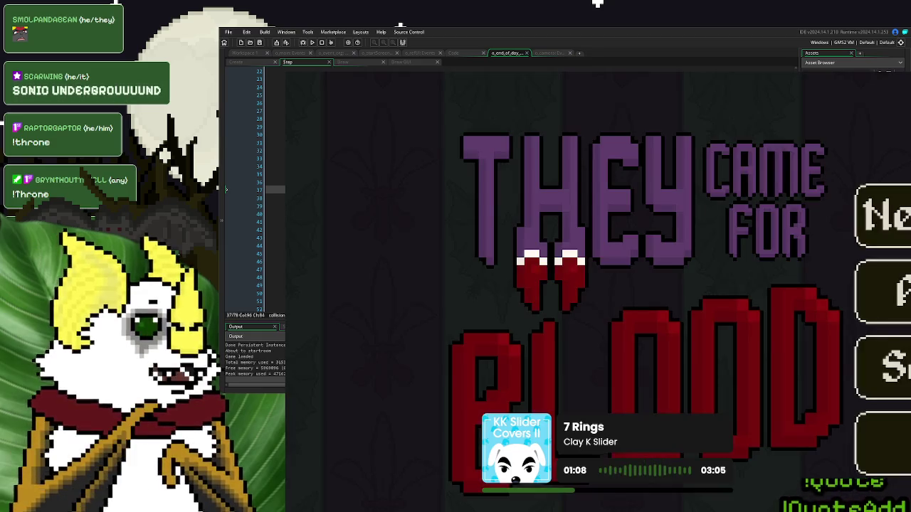
pyautogui.click(882, 366)
pyautogui.click(865, 266)
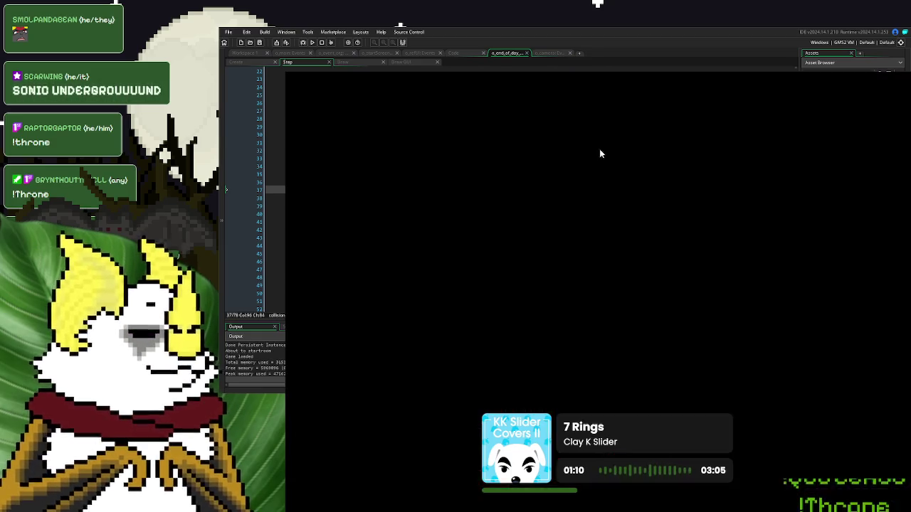
pyautogui.click(581, 239)
pyautogui.click(569, 270)
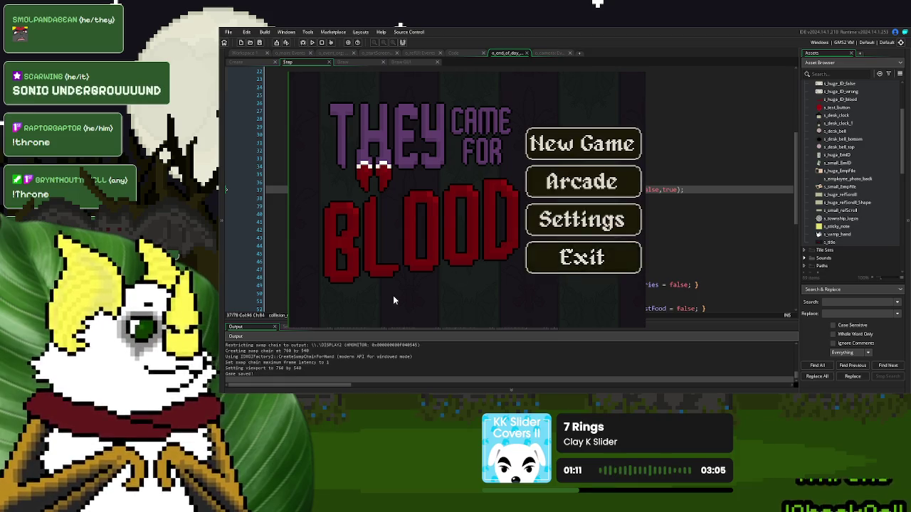
pyautogui.click(530, 174)
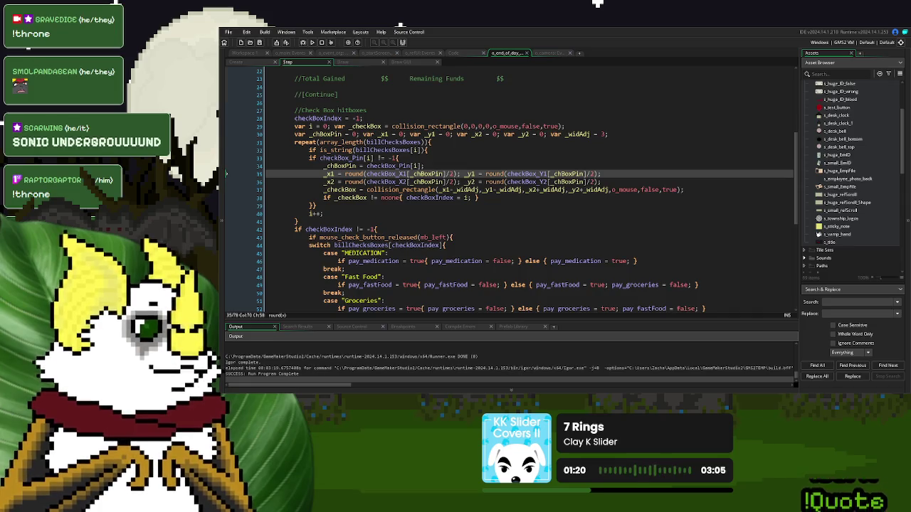
# Step: Review the Step event's checkbox hitbox code down to the break after the MEDICATION case
pyautogui.press('Down')
pyautogui.press('Down')
pyautogui.press('Down')
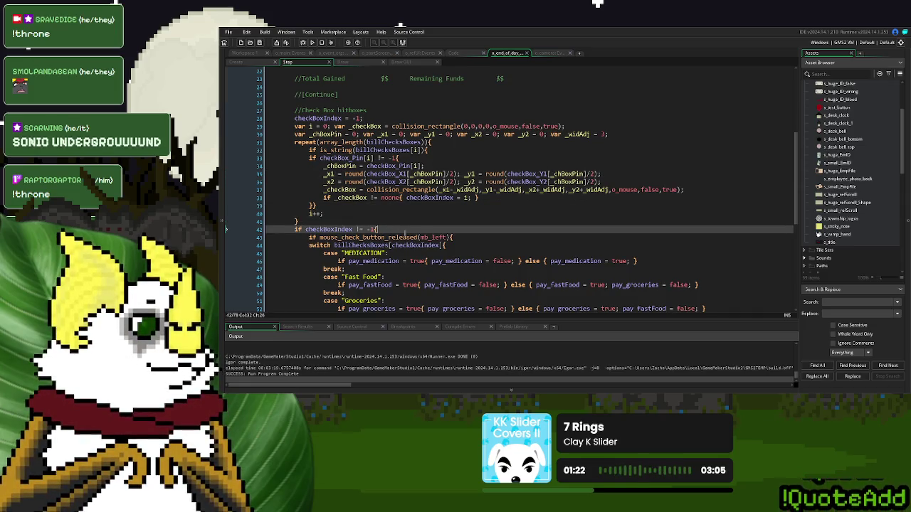
pyautogui.scroll(-4, 479, 240)
pyautogui.click(386, 253)
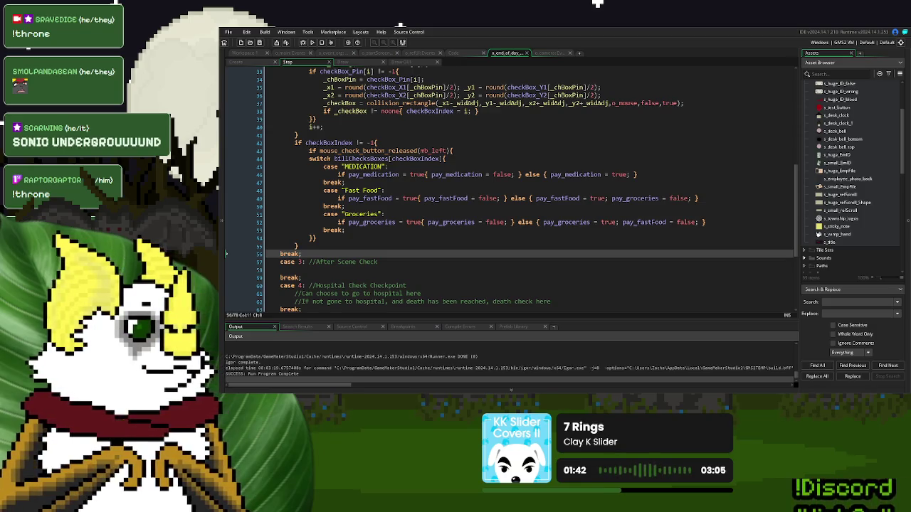
pyautogui.click(346, 183)
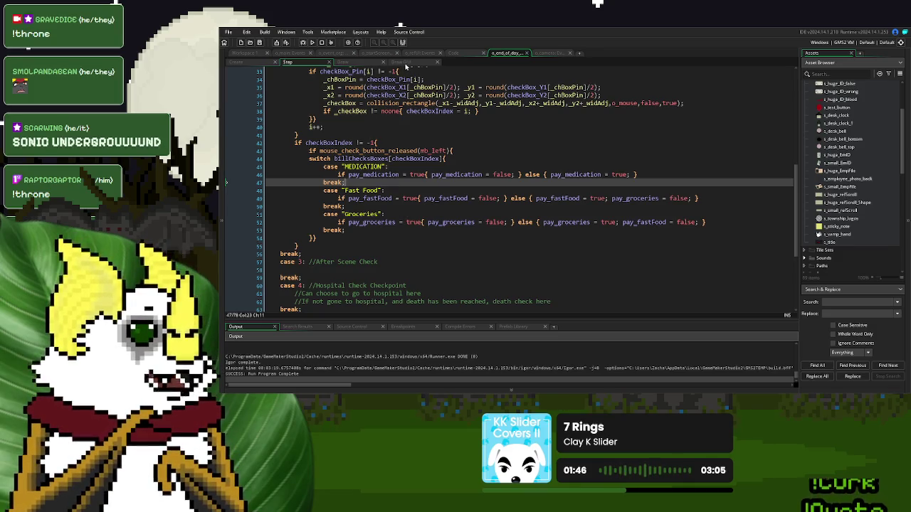
# Step: Review the Draw GUI layout comments for Income and Remaining Funds, then relaunch the game
pyautogui.click(404, 64)
pyautogui.click(440, 195)
pyautogui.scroll(-3, 441, 195)
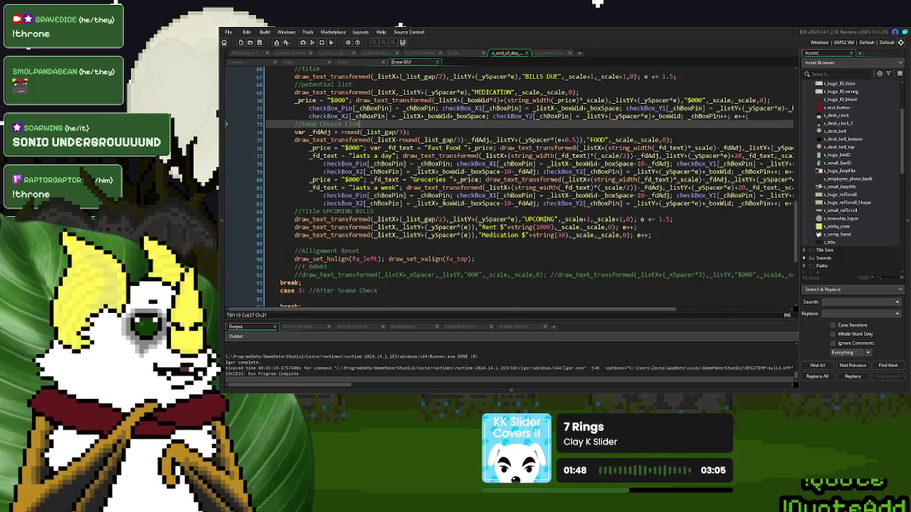
pyautogui.scroll(2, 443, 203)
pyautogui.scroll(15, 515, 233)
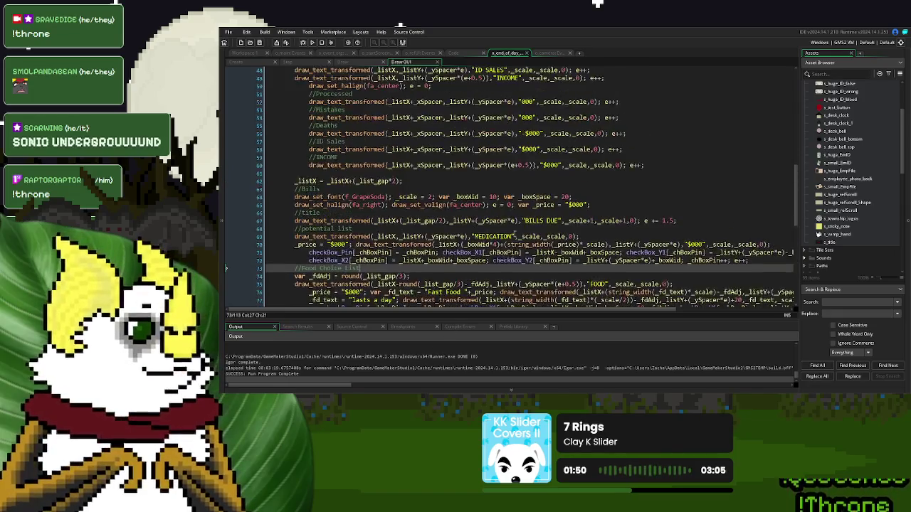
pyautogui.scroll(3, 515, 233)
pyautogui.moveTo(507, 259); pyautogui.dragTo(410, 258)
pyautogui.click(441, 233)
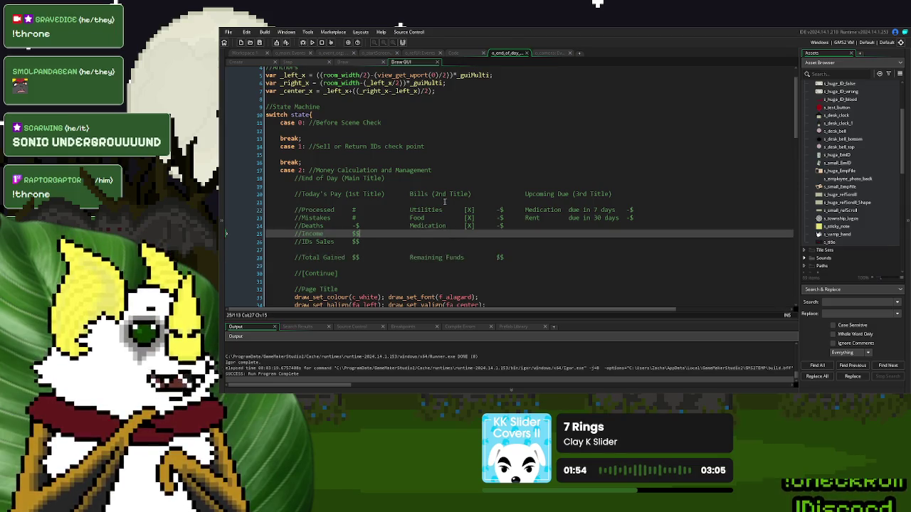
pyautogui.click(312, 42)
pyautogui.scroll(-3, 535, 209)
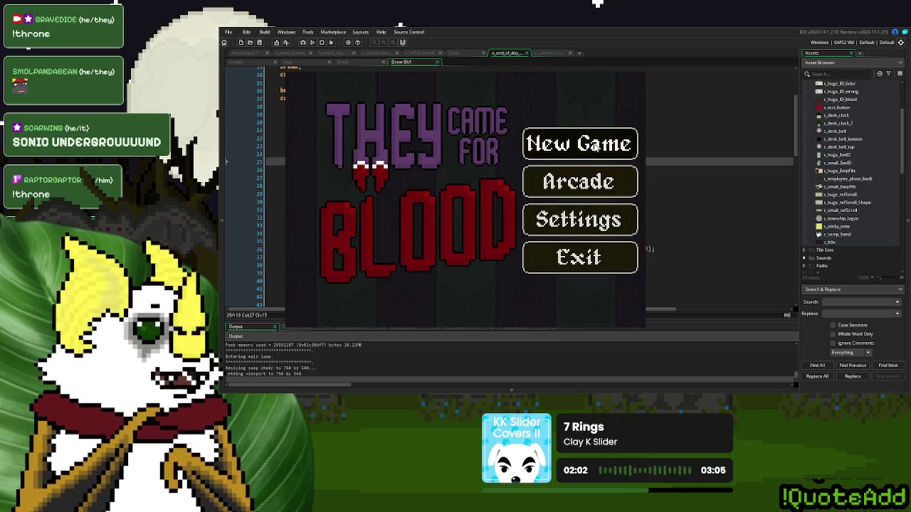
# Step: Start a new game, continue to the End of Day summary, and close the game window
pyautogui.click(578, 155)
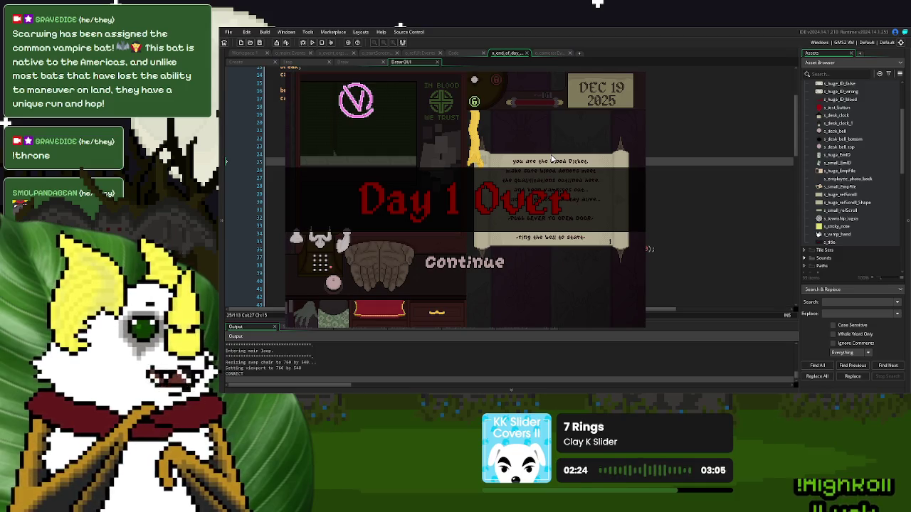
pyautogui.click(503, 266)
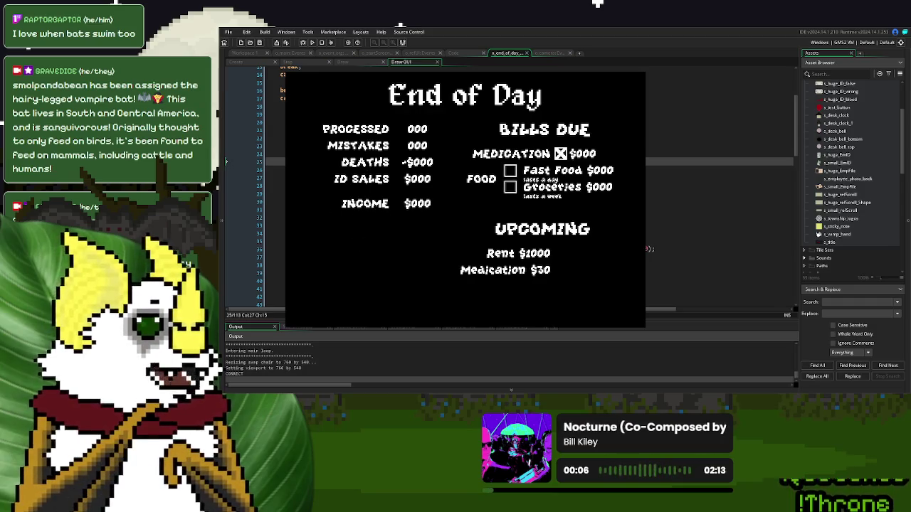
pyautogui.click(636, 72)
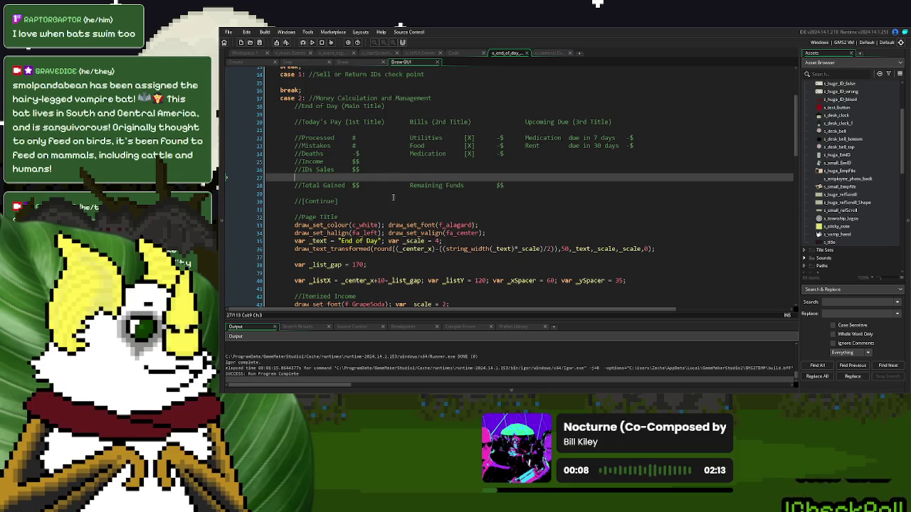
# Step: Duplicate the INCOME label line as a REMAINING FUNDS label at row offset e+1.5
pyautogui.scroll(-6, 390, 196)
pyautogui.scroll(-5, 391, 194)
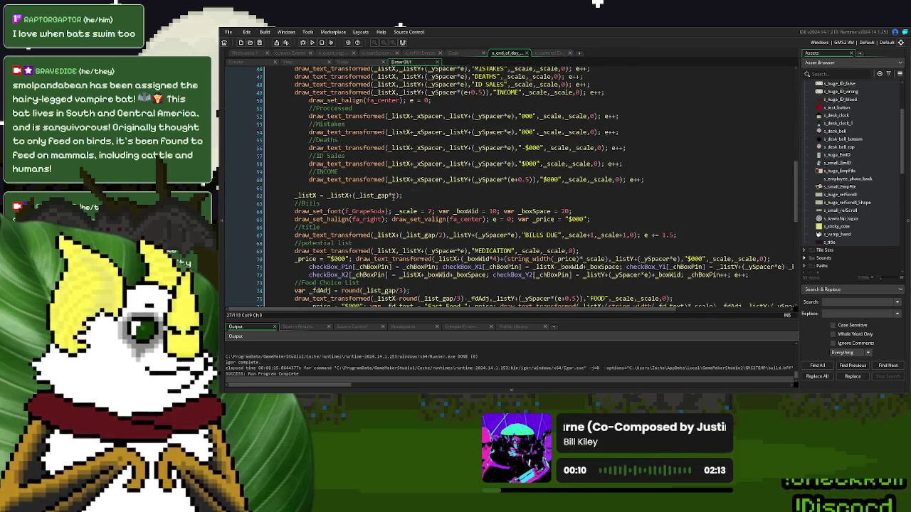
pyautogui.scroll(3, 555, 209)
pyautogui.moveTo(601, 167); pyautogui.dragTo(291, 171)
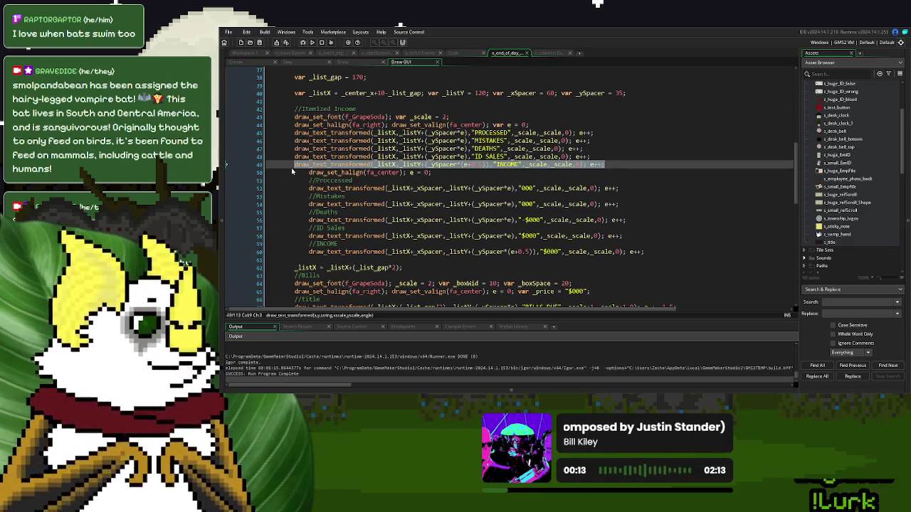
pyautogui.click(623, 166)
pyautogui.hotkey('ctrl', 'd')
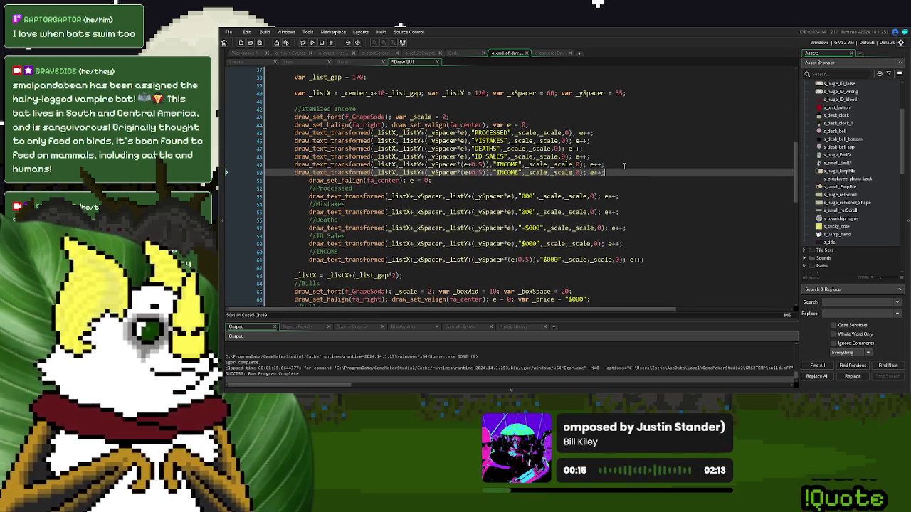
pyautogui.doubleClick(471, 173)
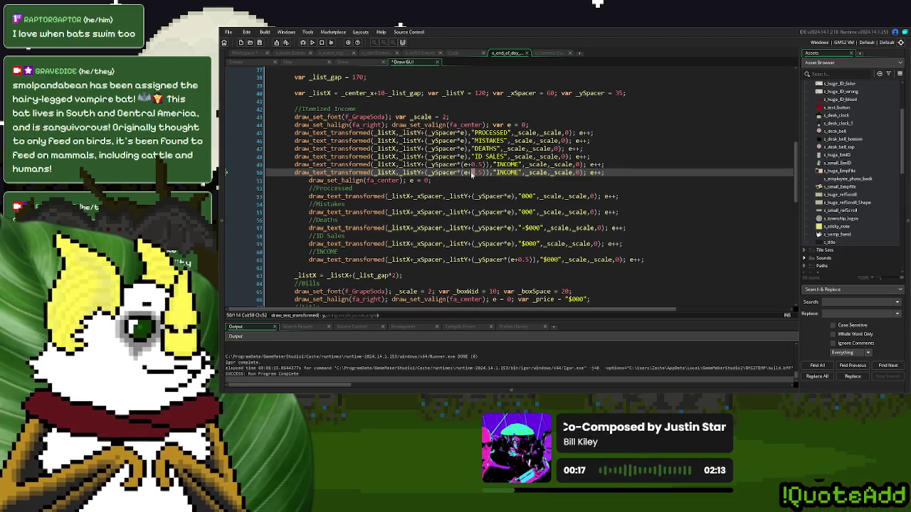
pyautogui.write('1')
pyautogui.doubleClick(506, 173)
pyautogui.write('Reve')
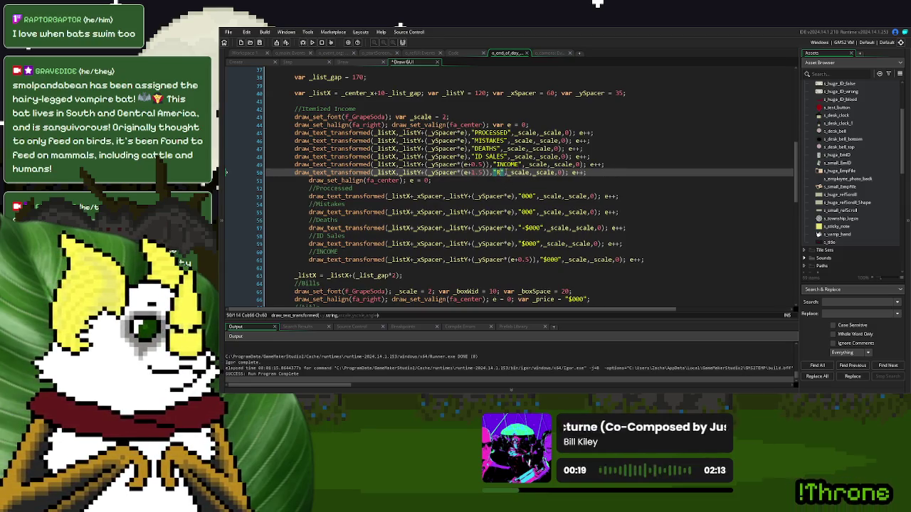
pyautogui.write('ing')
pyautogui.write('AINING')
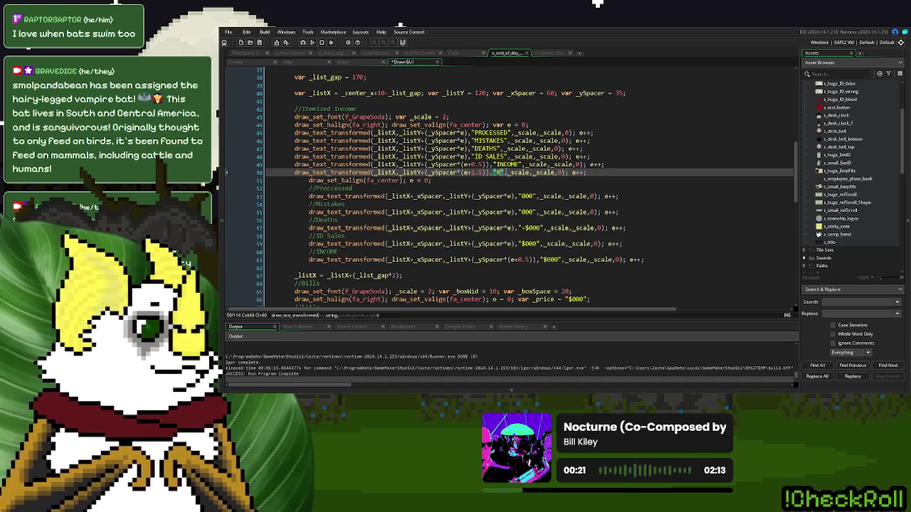
pyautogui.write(' FUNDS')
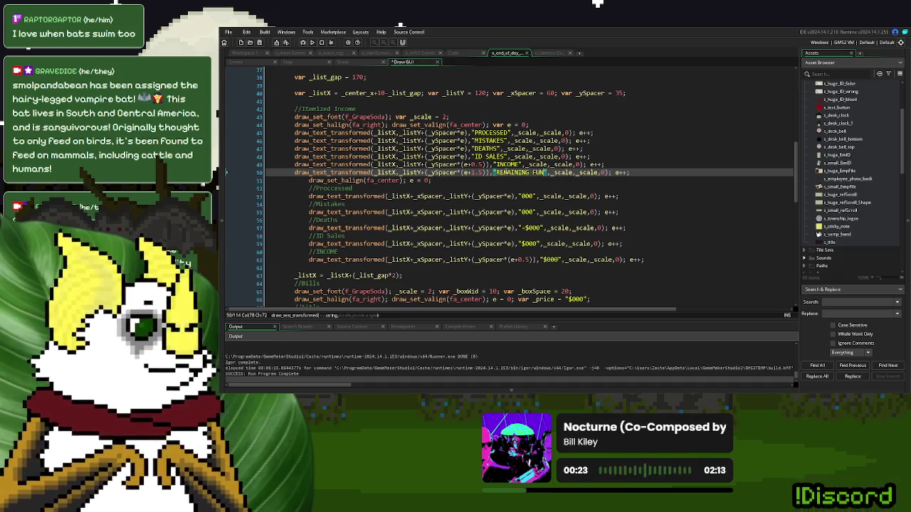
# Step: Add a //REMAINING FUNDS comment and a $000 value line at e+1.5, then run the game
pyautogui.moveTo(644, 260); pyautogui.dragTo(307, 261)
pyautogui.hotkey('ctrl', 'c')
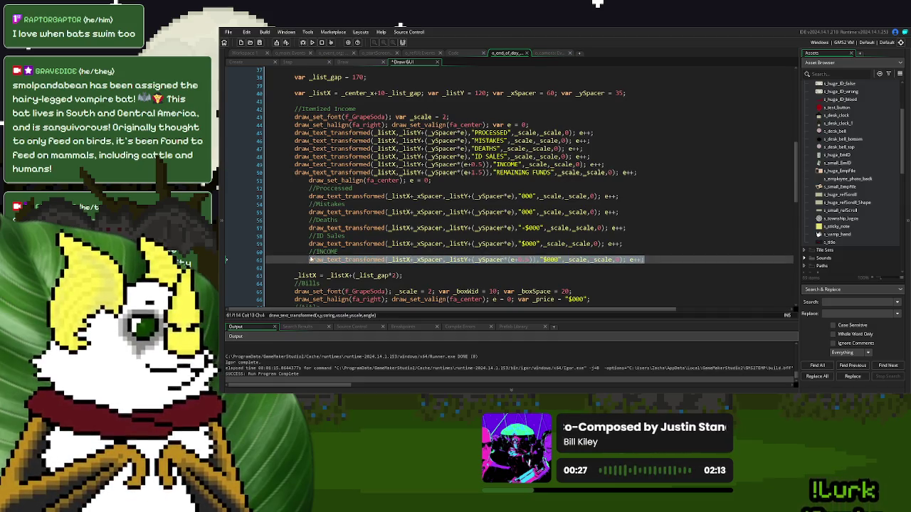
pyautogui.click(658, 262)
pyautogui.press('Return')
pyautogui.write('//')
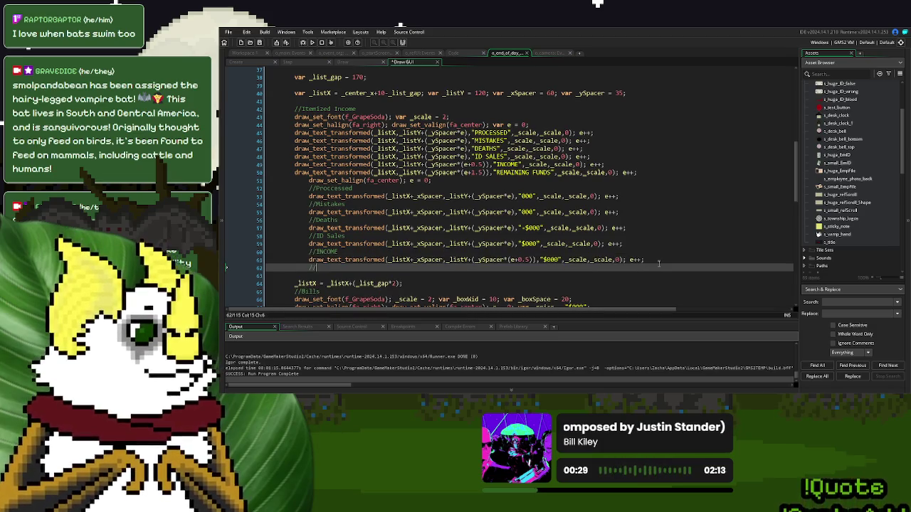
pyautogui.write('REMAINING FUNDS')
pyautogui.press('Return')
pyautogui.hotkey('ctrl', 'v')
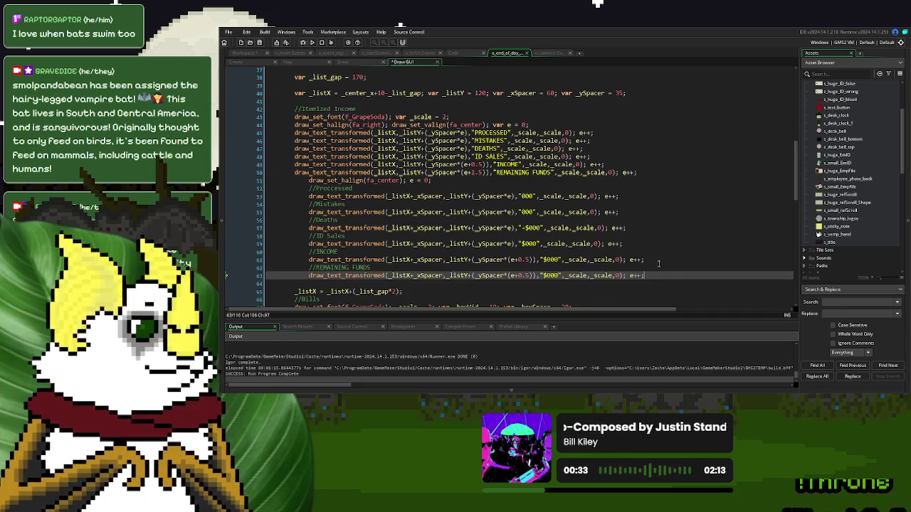
pyautogui.click(527, 276)
pyautogui.press('BackSpace')
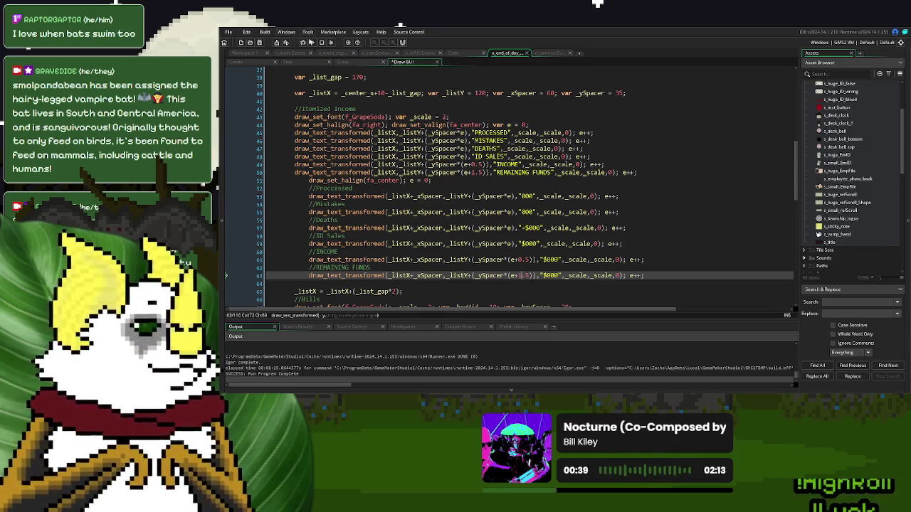
pyautogui.click(312, 42)
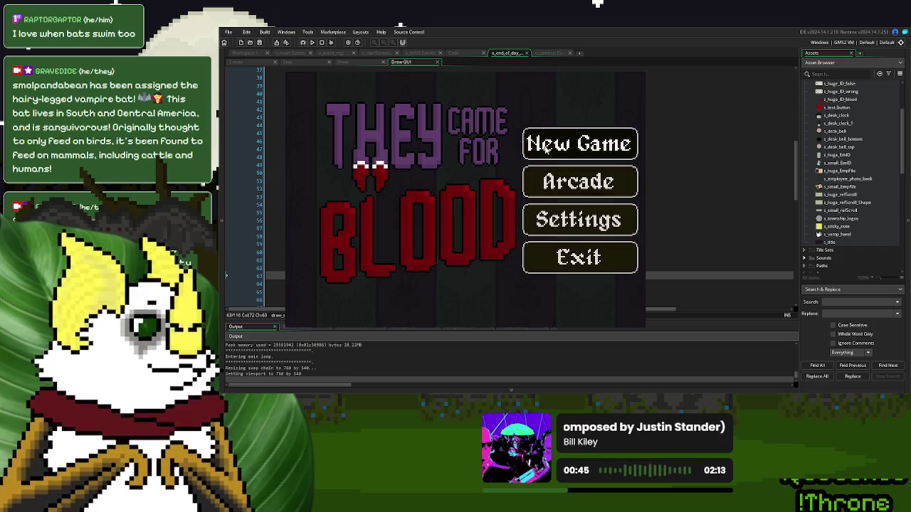
# Step: Play a new game to the End of Day screen, check the clipped REMAINING FUNDS label, then close it
pyautogui.click(569, 144)
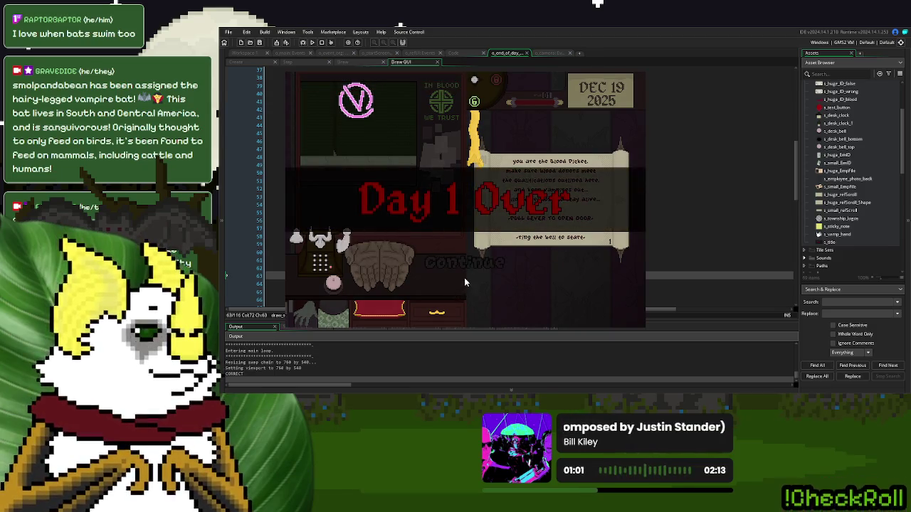
pyautogui.click(546, 259)
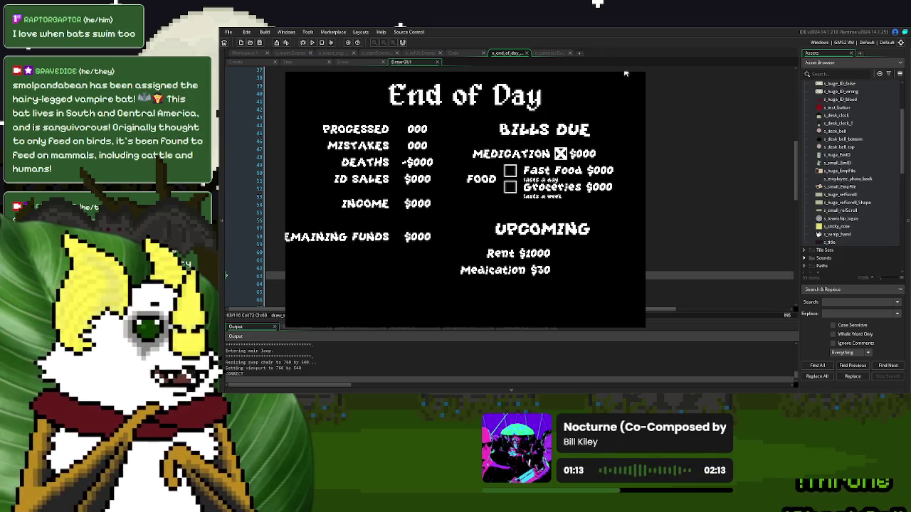
pyautogui.hotkey('alt', 'F4')
pyautogui.click(526, 204)
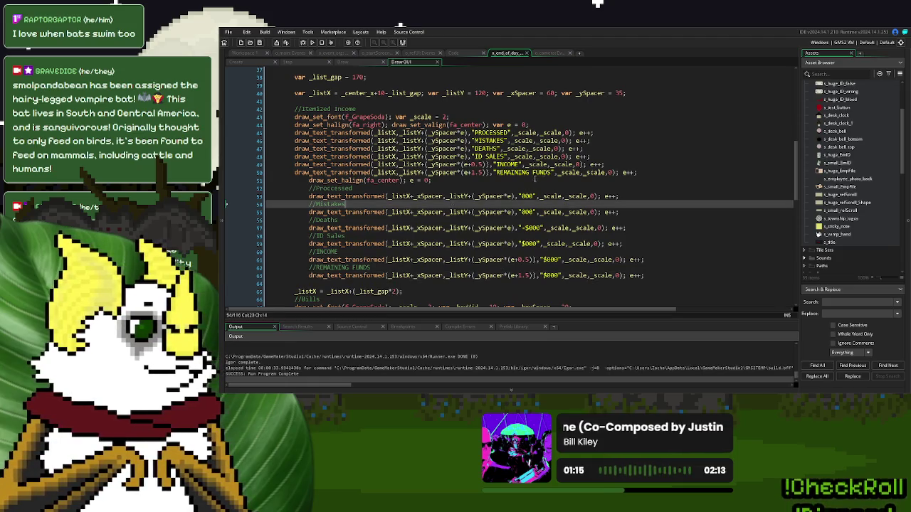
# Step: Replace the space between REMAINING and FUNDS with a line break and rerun the game
pyautogui.click(532, 172)
pyautogui.press('BackSpace')
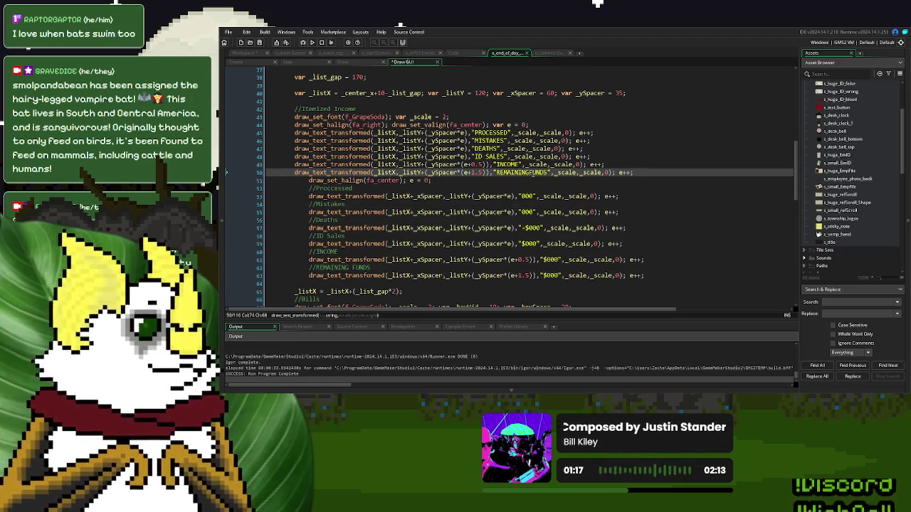
pyautogui.write('_tran')
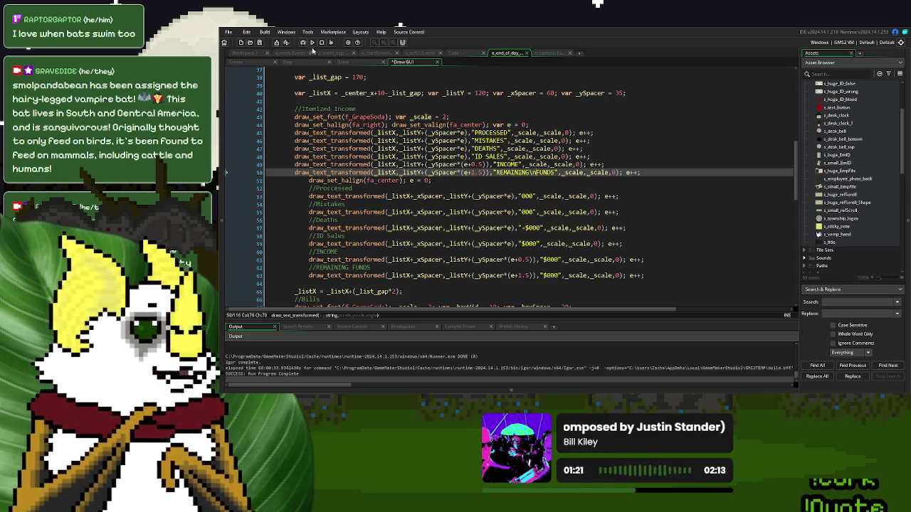
pyautogui.click(311, 43)
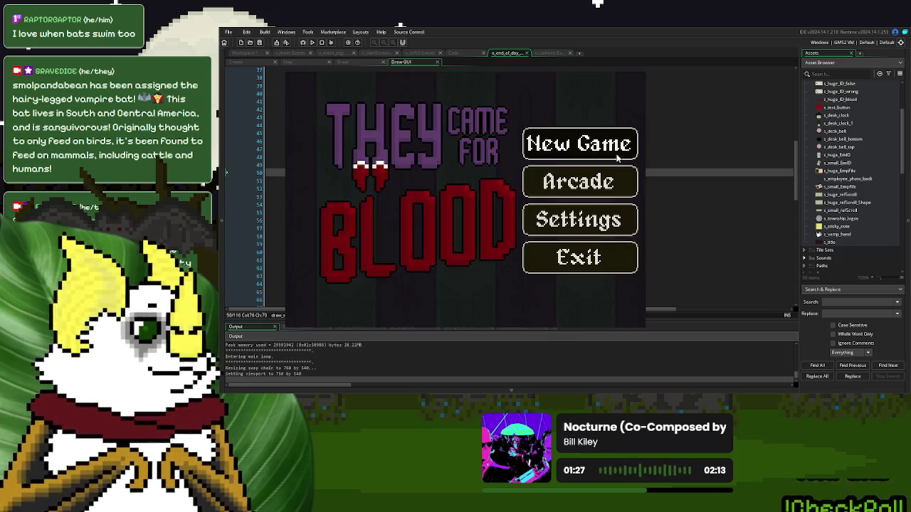
# Step: Start a new game, send the donor away, ring the bell to end Day 1, and continue
pyautogui.click(616, 155)
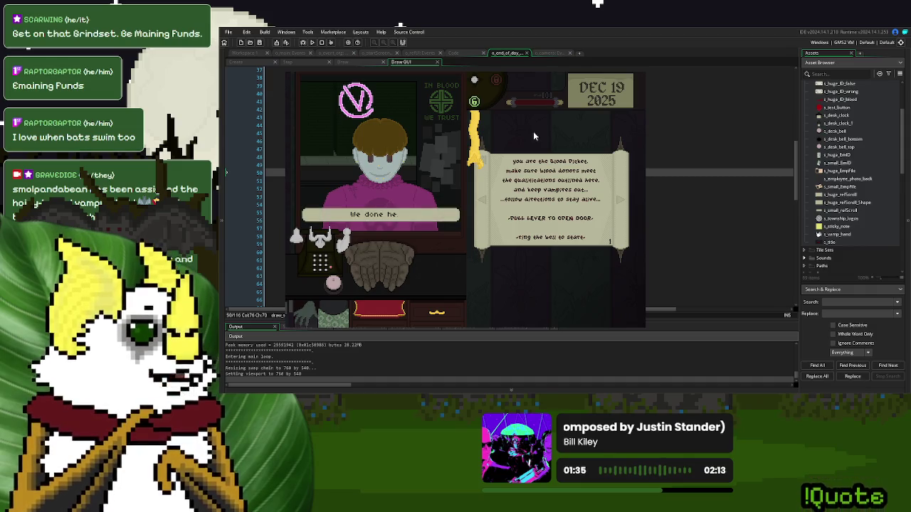
pyautogui.click(335, 284)
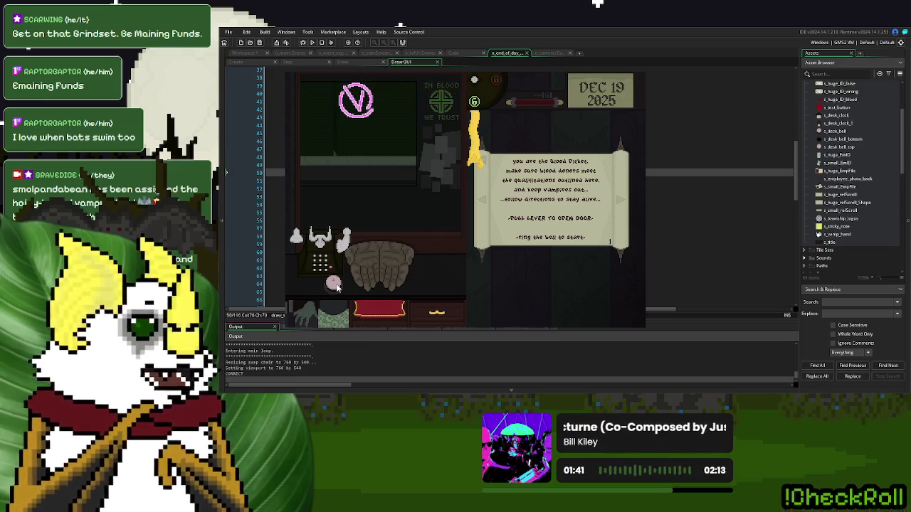
pyautogui.click(337, 286)
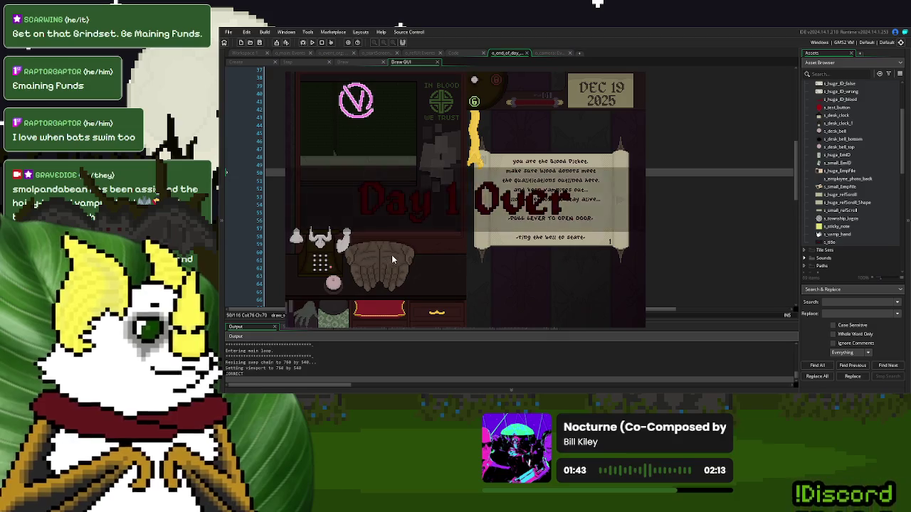
pyautogui.click(487, 264)
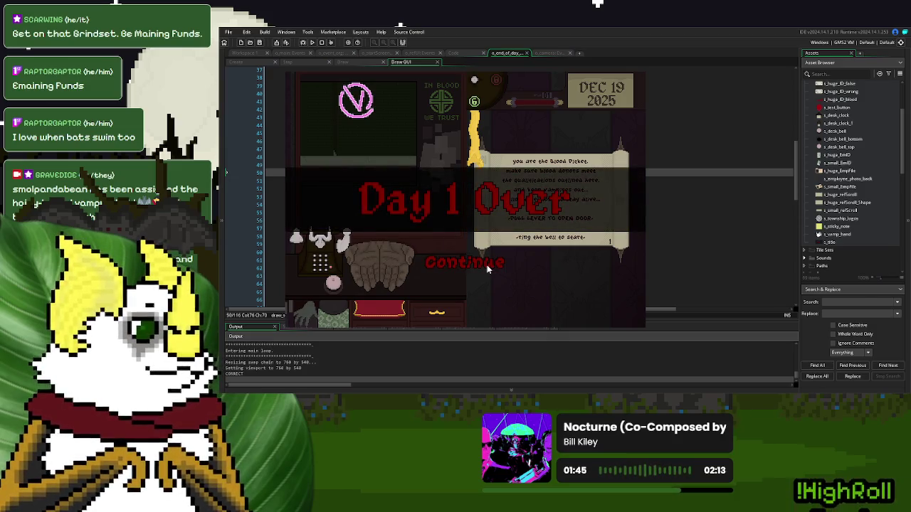
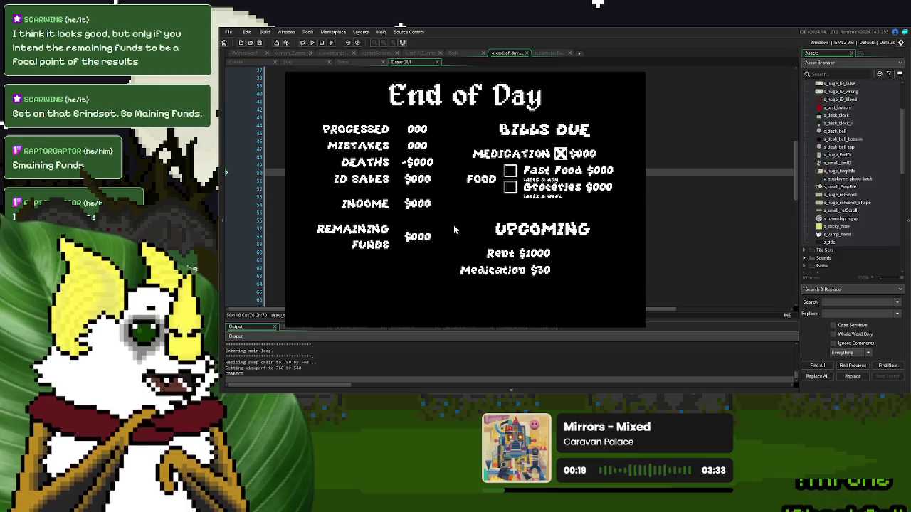
# Step: Tick Groceries on the running End of Day screen, then close the game to return to the code
pyautogui.click(510, 187)
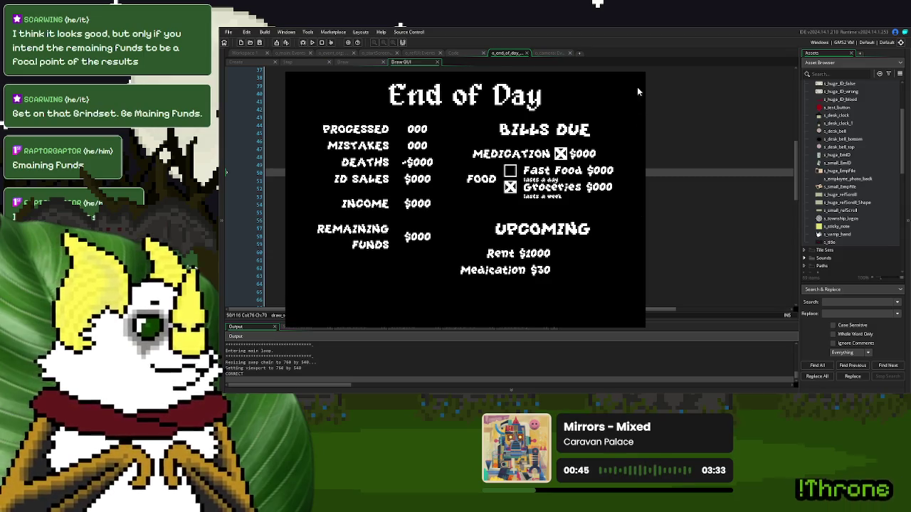
pyautogui.click(500, 254)
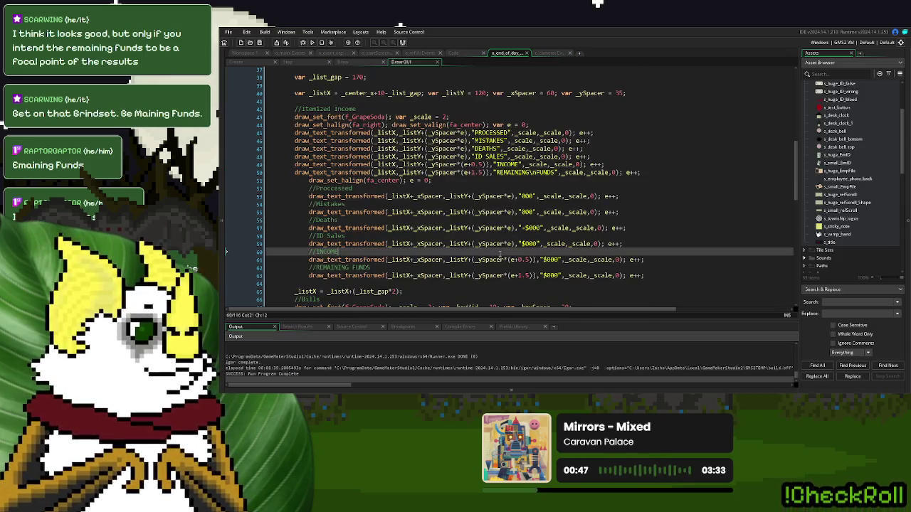
# Step: Duplicate the PROCESSED draw line below REMAINING FUNDS and change its text to [CONTINUE]
pyautogui.moveTo(596, 133)
pyautogui.mouseDown()
pyautogui.moveTo(327, 141)
pyautogui.moveTo(295, 133)
pyautogui.mouseUp()
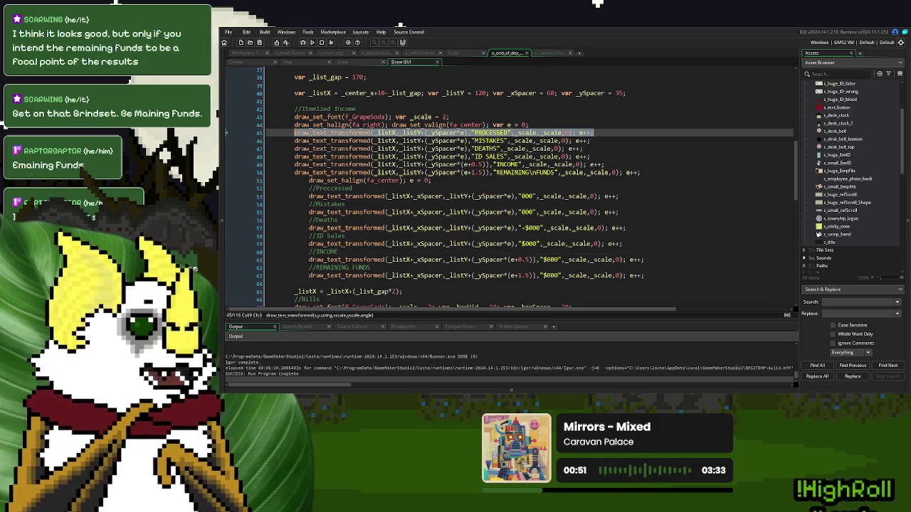
pyautogui.hotkey('ctrl', 'c')
pyautogui.click(652, 172)
pyautogui.press('Return')
pyautogui.hotkey('ctrl', 'v')
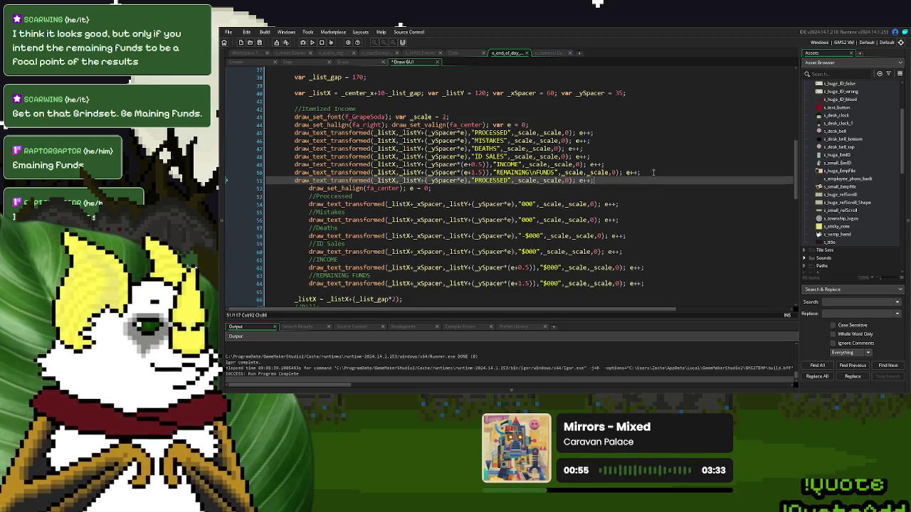
pyautogui.doubleClick(477, 180)
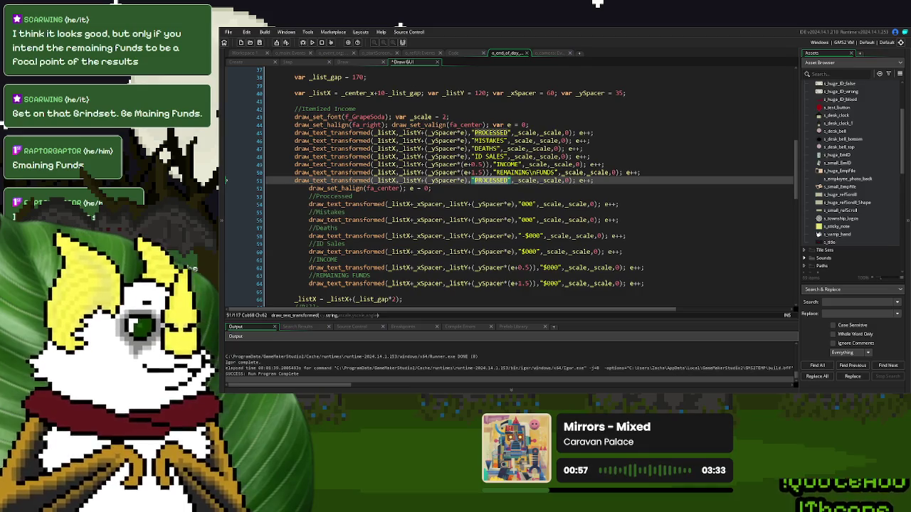
pyautogui.write('CONTINUE')
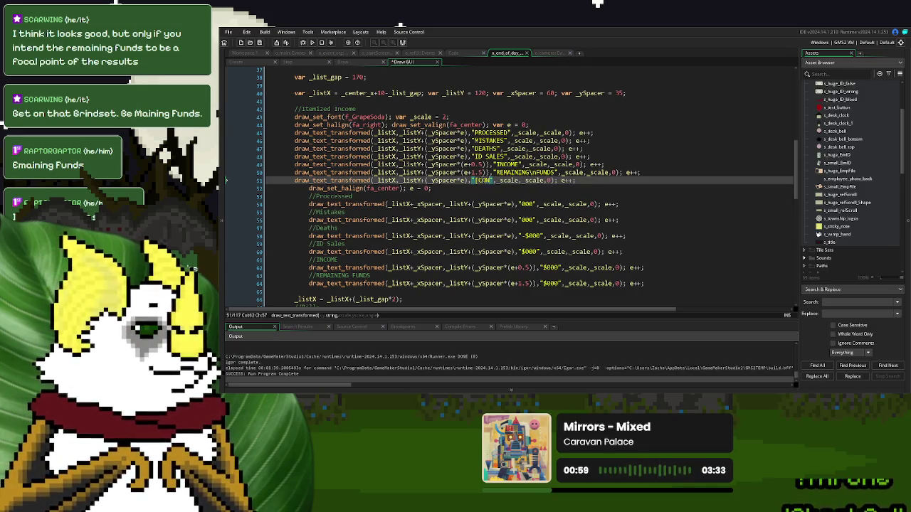
pyautogui.write(']')
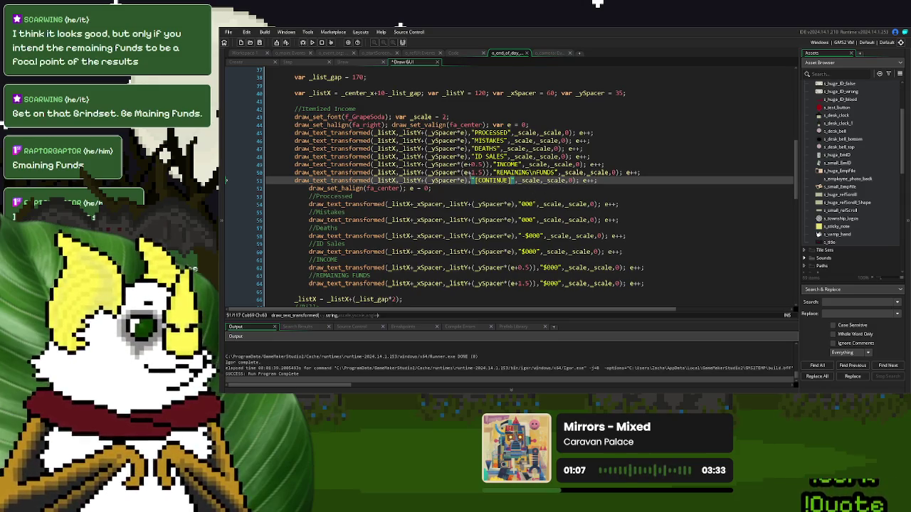
# Step: Give the [CONTINUE] line a larger vertical e offset than the line above, then run the game
pyautogui.moveTo(486, 173); pyautogui.dragTo(461, 173)
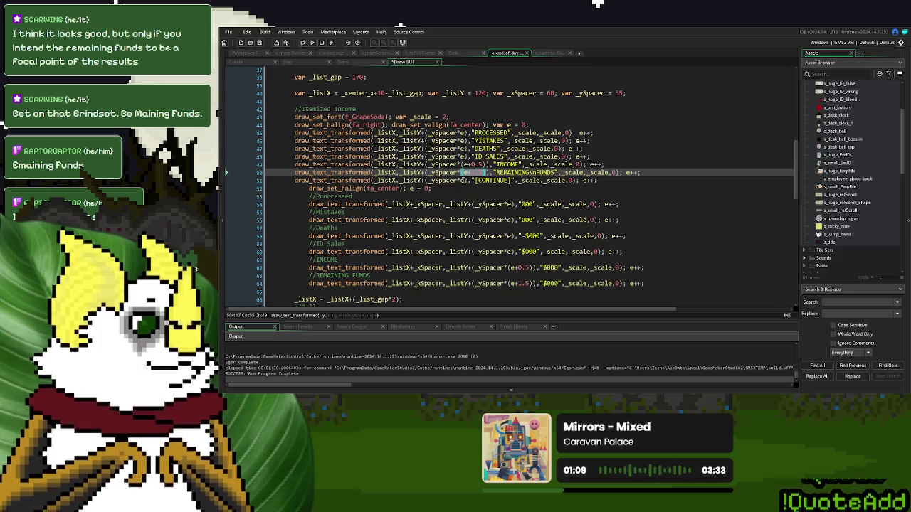
pyautogui.hotkey('ctrl', 'c')
pyautogui.doubleClick(463, 180)
pyautogui.hotkey('ctrl', 'v')
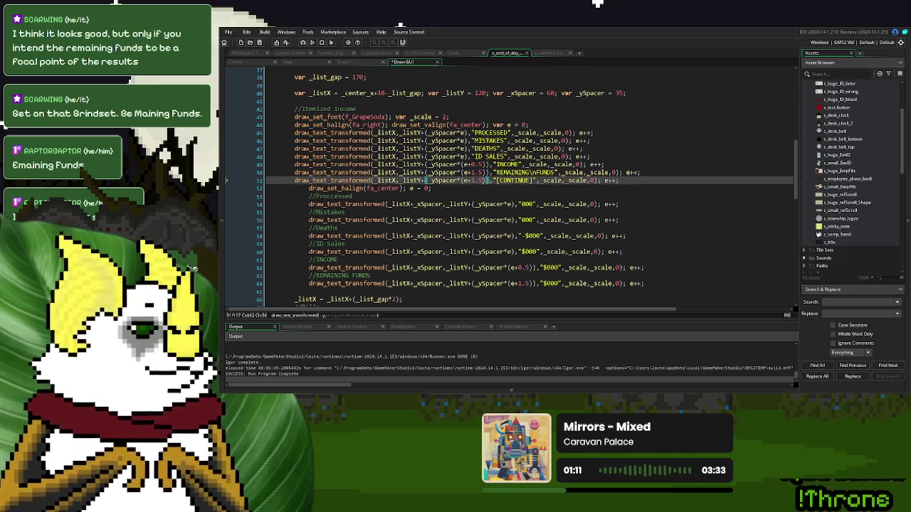
pyautogui.moveTo(486, 181); pyautogui.dragTo(469, 180)
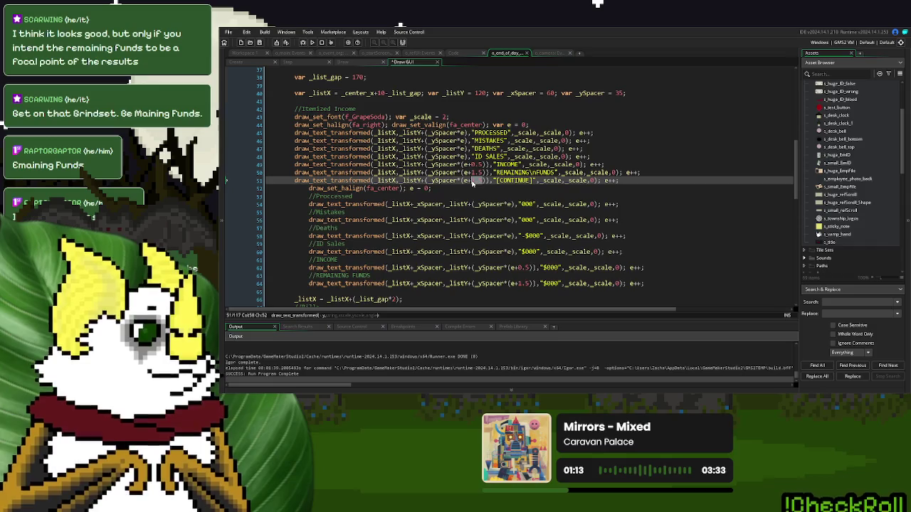
pyautogui.write('2')
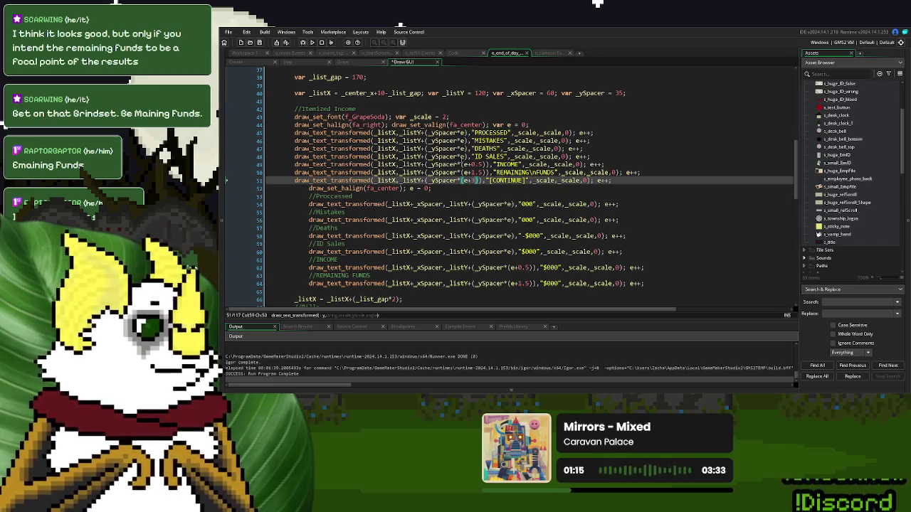
pyautogui.click(311, 45)
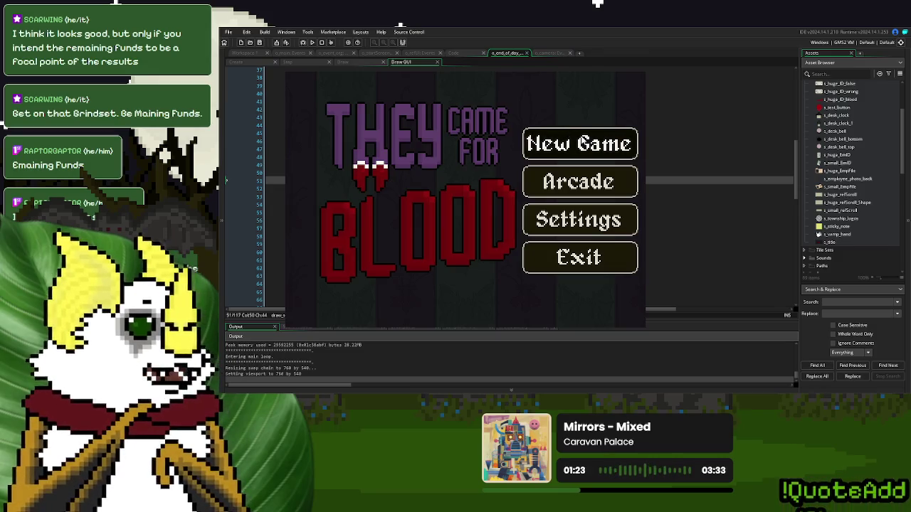
# Step: Start a New Game, continue past Day 1 Over to view [CONTINUE] on End of Day, then close
pyautogui.click(579, 143)
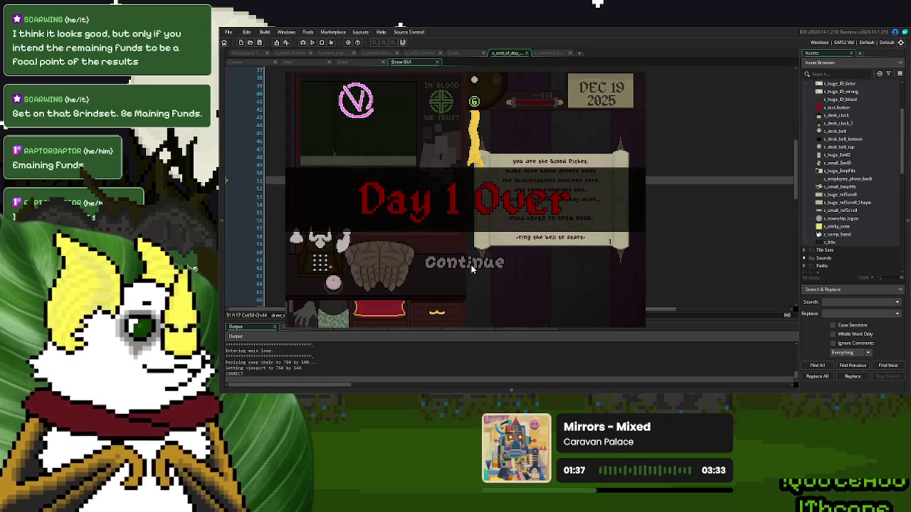
pyautogui.click(471, 265)
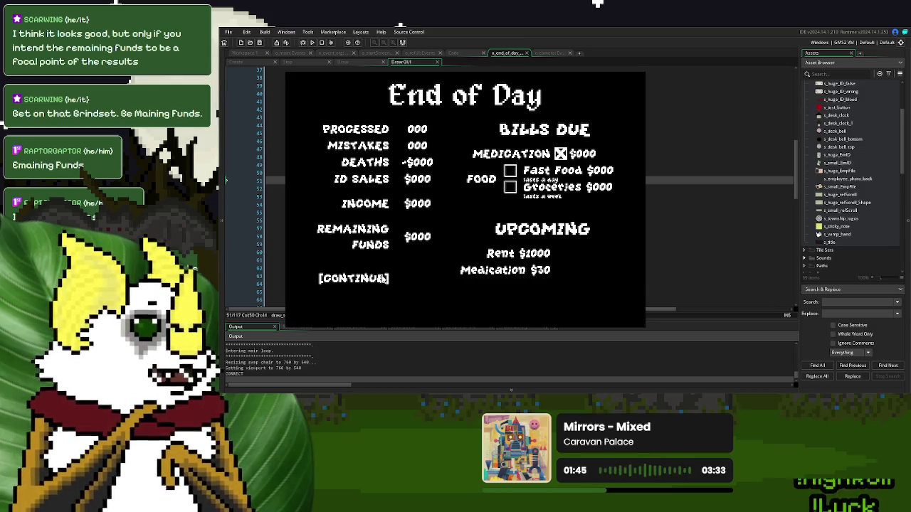
pyautogui.click(640, 71)
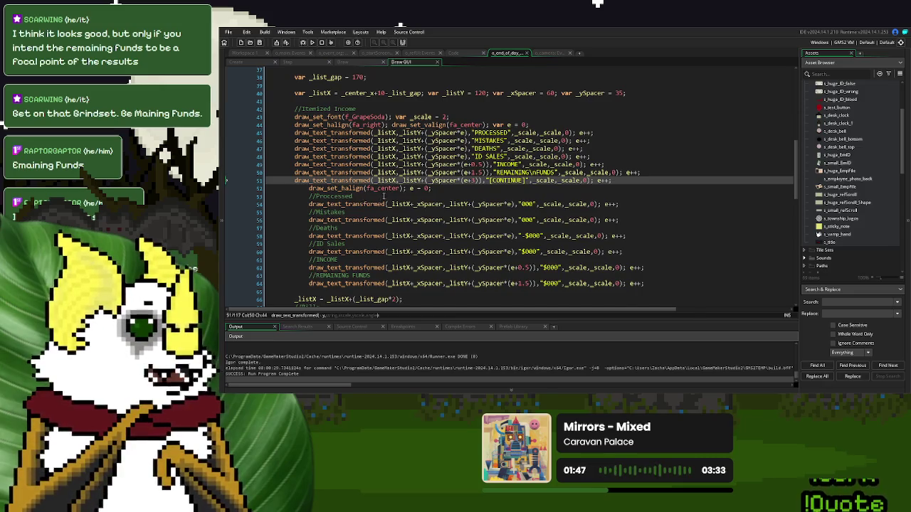
# Step: Copy draw_set_halign(fa_center); from line 52 to the start of the [CONTINUE] line, then rebuild with F5
pyautogui.click(489, 124)
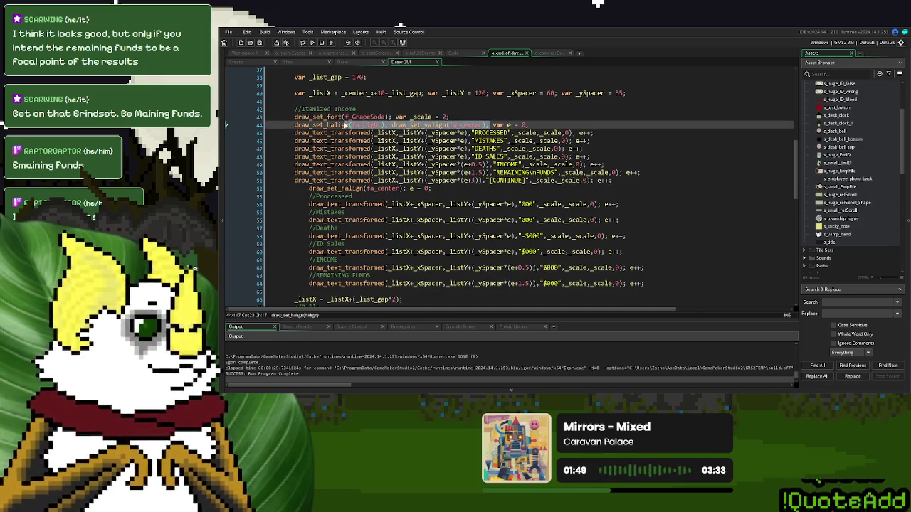
pyautogui.click(429, 132)
pyautogui.moveTo(392, 125); pyautogui.dragTo(309, 125)
pyautogui.click(407, 187)
pyautogui.moveTo(407, 188); pyautogui.dragTo(309, 188)
pyautogui.hotkey('ctrl', 'c')
pyautogui.click(295, 180)
pyautogui.hotkey('ctrl', 'v')
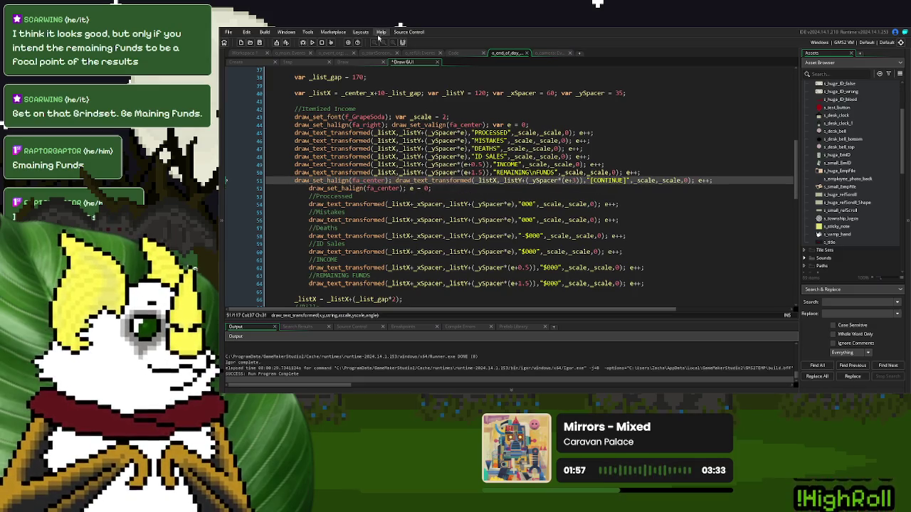
pyautogui.press('F5')
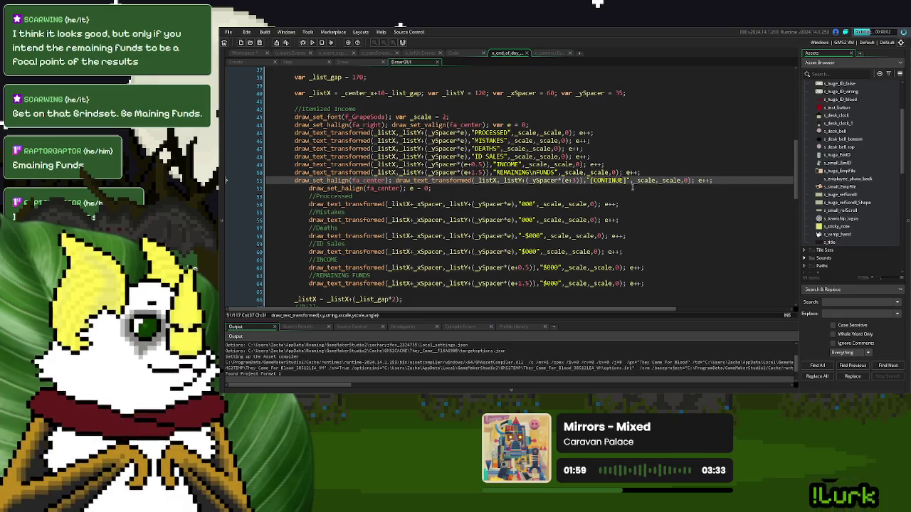
pyautogui.click(632, 186)
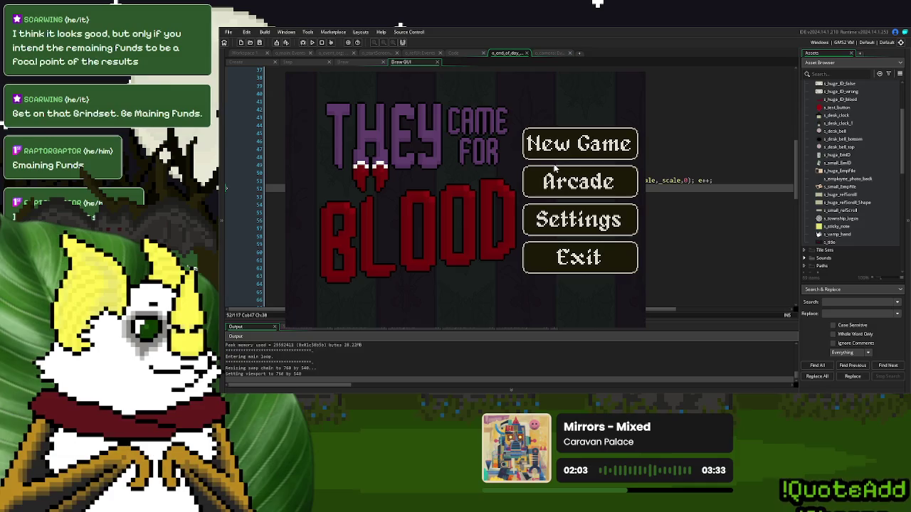
# Step: Start a New Game, ring the bell, continue past Day 1 Over to End of Day, then close the game
pyautogui.click(559, 146)
pyautogui.click(335, 284)
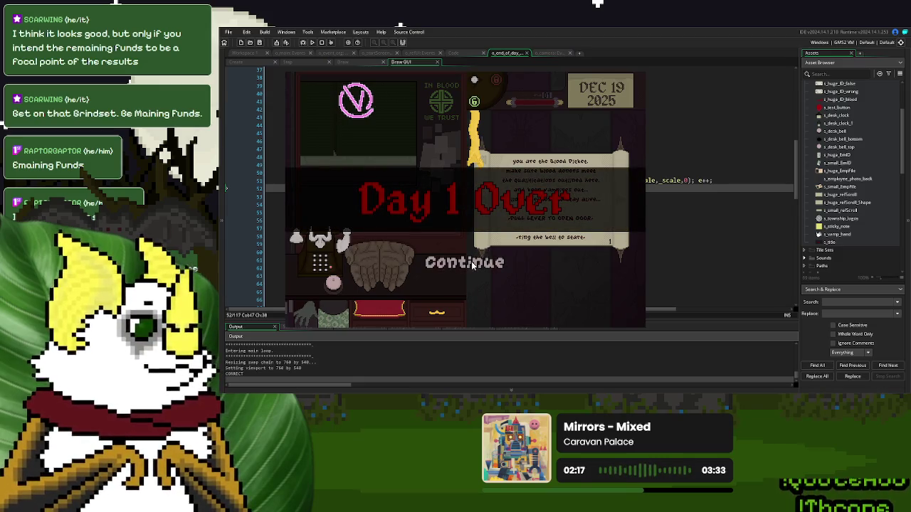
pyautogui.click(471, 265)
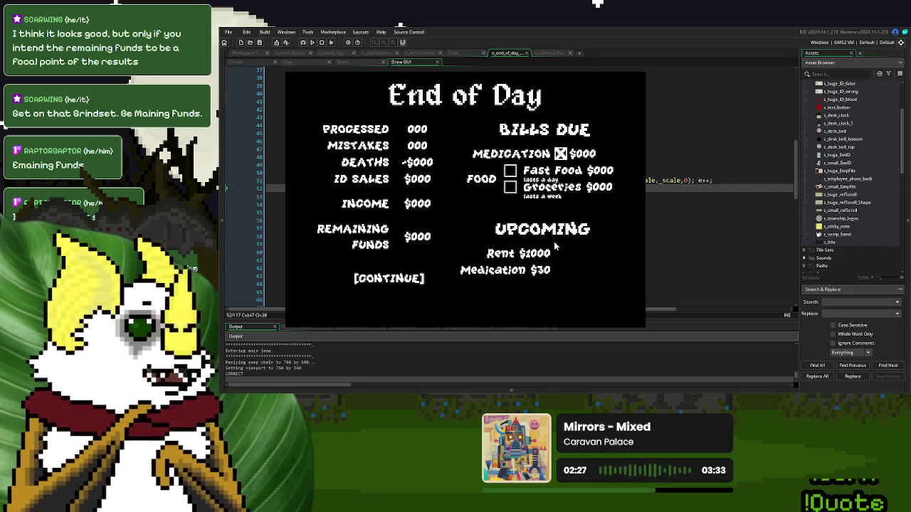
pyautogui.click(641, 68)
# Step: Delete the +(_list_gap/2) offset from the UPCOMING heading so it draws at plain _listX
pyautogui.scroll(-7, 520, 160)
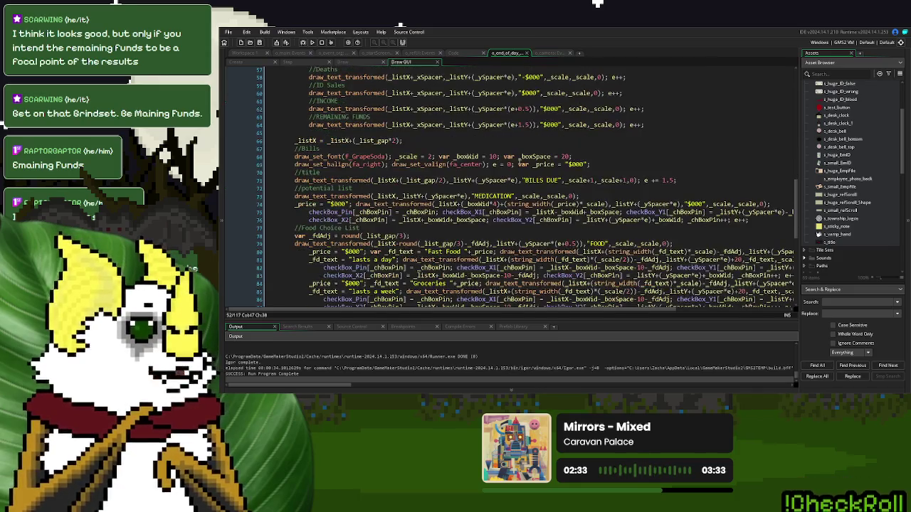
pyautogui.scroll(-3, 520, 161)
pyautogui.scroll(2, 370, 136)
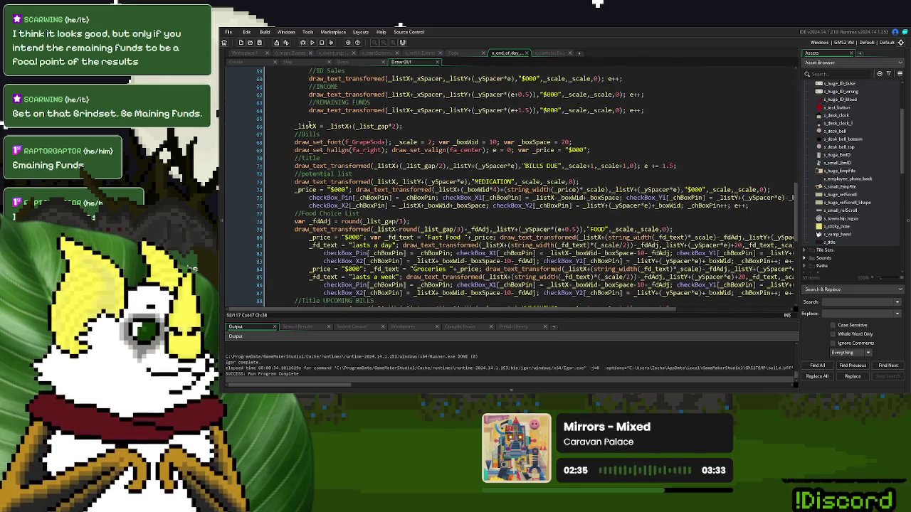
pyautogui.click(347, 126)
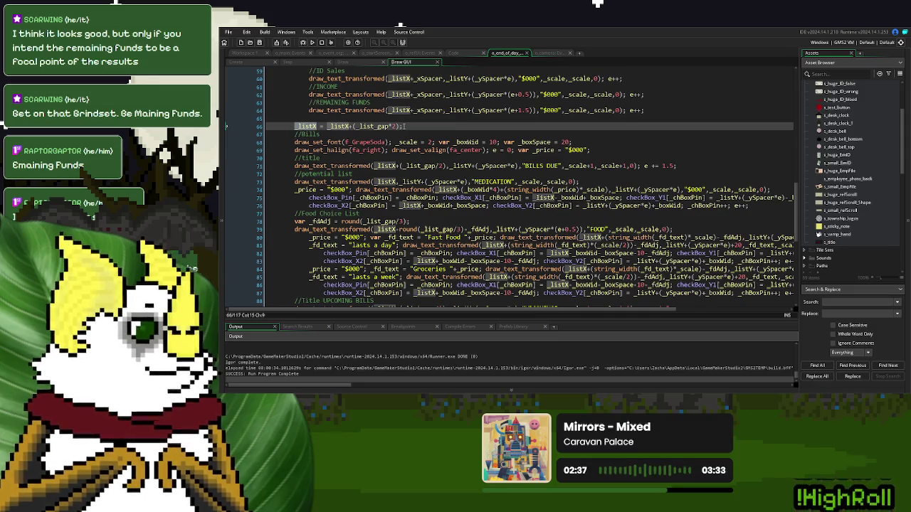
pyautogui.scroll(-4, 382, 178)
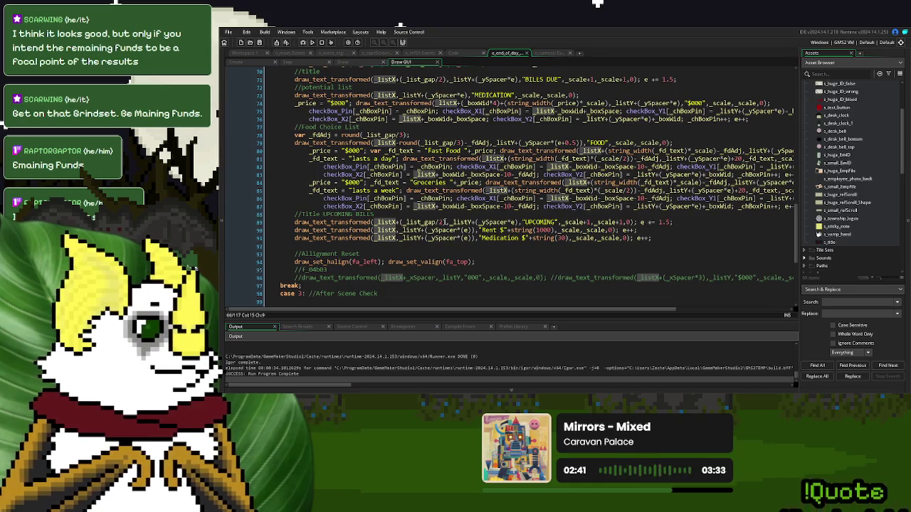
pyautogui.moveTo(445, 222); pyautogui.dragTo(397, 222)
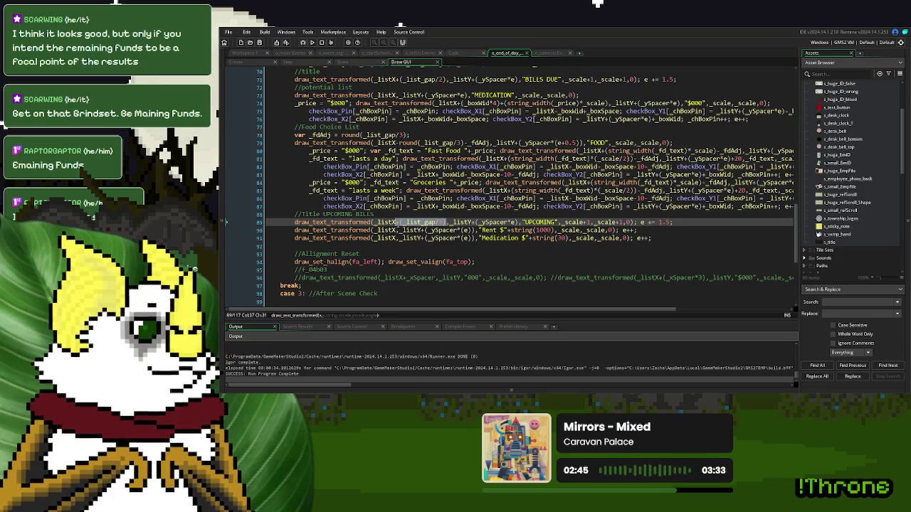
pyautogui.press('BackSpace')
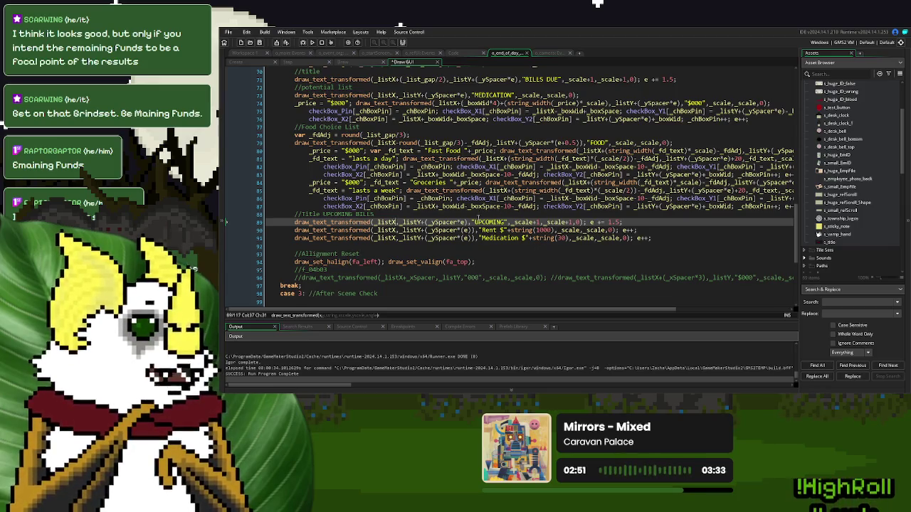
# Step: Select the Processed and Mistakes value-drawing lines for reuse
pyautogui.scroll(5, 478, 217)
pyautogui.scroll(2, 478, 217)
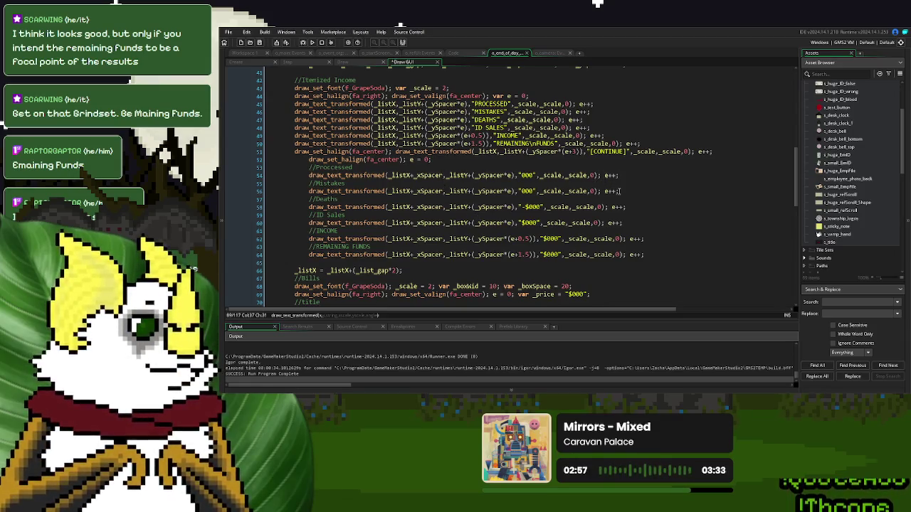
pyautogui.moveTo(620, 191)
pyautogui.mouseDown()
pyautogui.moveTo(331, 191)
pyautogui.moveTo(308, 171)
pyautogui.mouseUp()
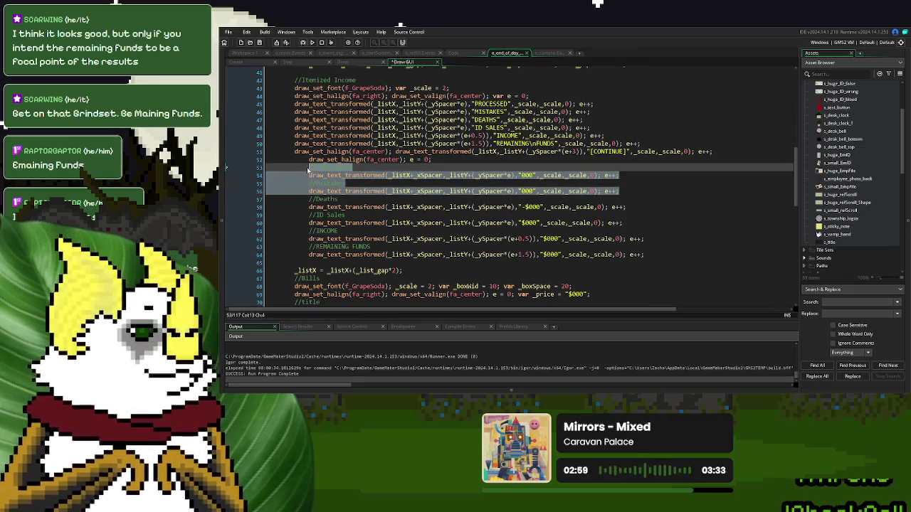
# Step: Paste the value lines below Medication and rename their comments to Rent and Medication
pyautogui.scroll(-12, 381, 201)
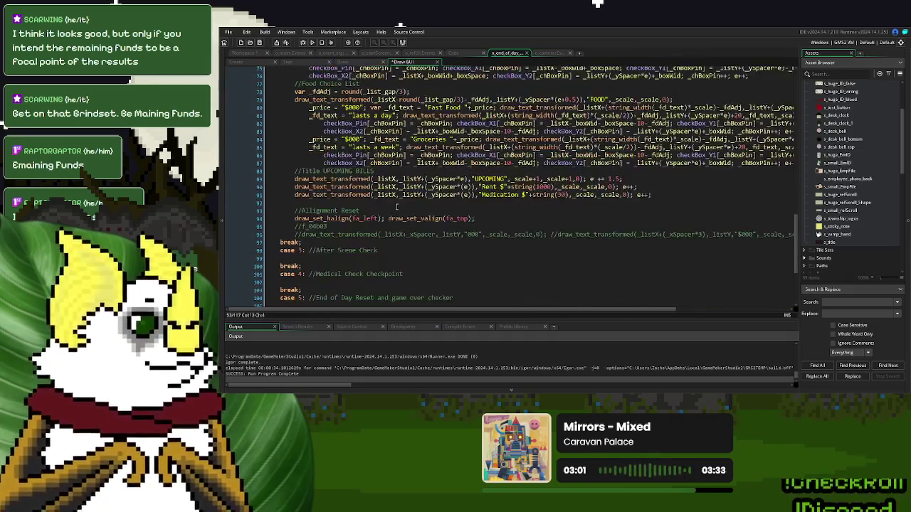
pyautogui.click(668, 194)
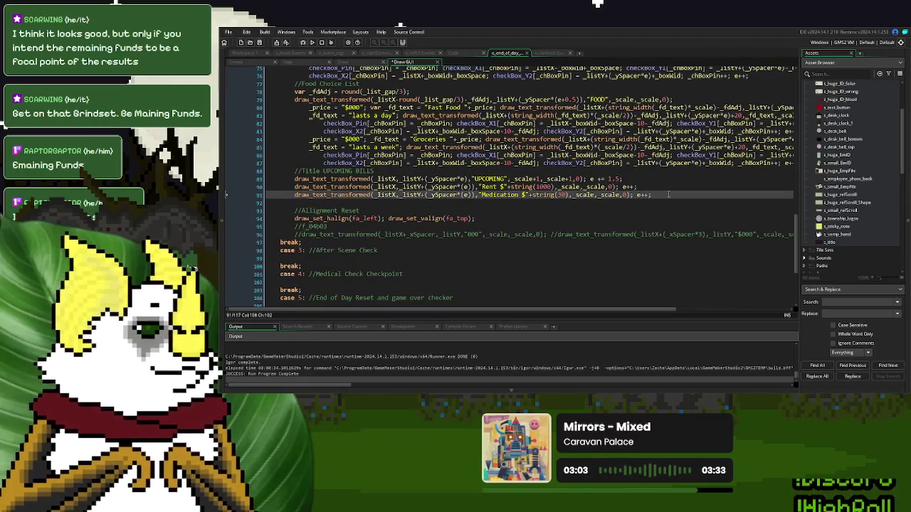
pyautogui.press('Return')
pyautogui.hotkey('ctrl', 'v')
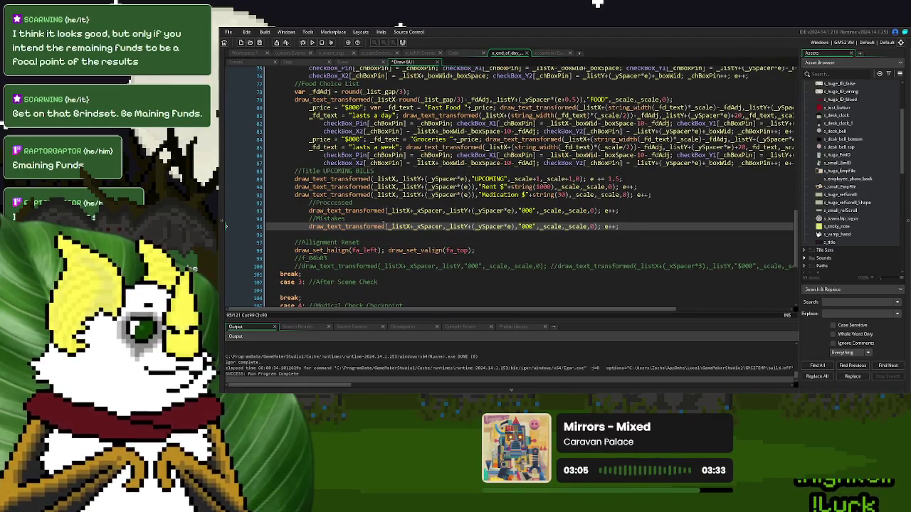
pyautogui.doubleClick(348, 204)
pyautogui.write('Rent')
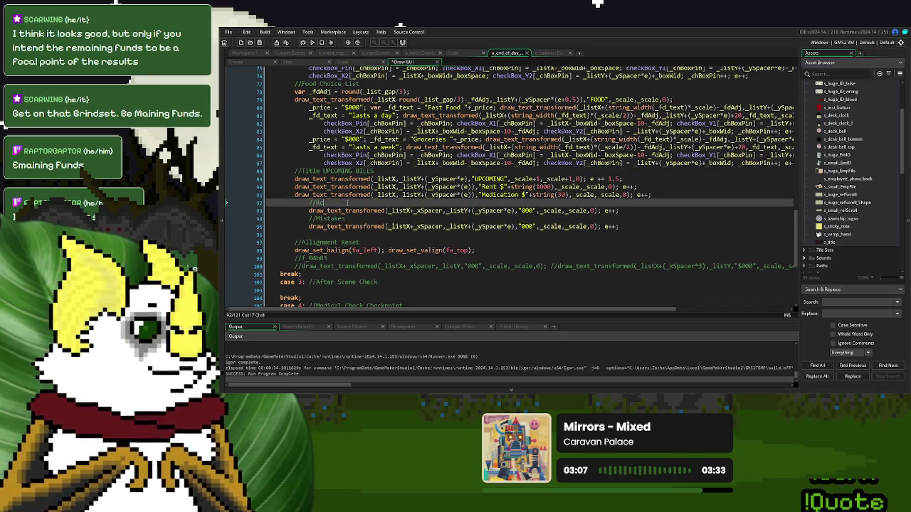
pyautogui.doubleClick(329, 218)
pyautogui.write('Medication')
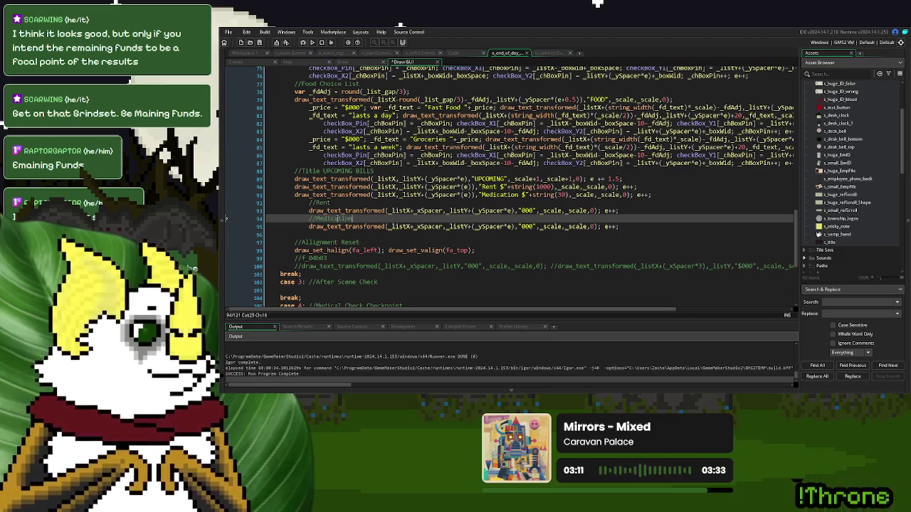
# Step: Insert draw_set_halign(fa_center) with e -= 2 before the new value lines
pyautogui.scroll(12, 348, 158)
pyautogui.moveTo(404, 159); pyautogui.dragTo(309, 159)
pyautogui.scroll(-4, 345, 210)
pyautogui.scroll(-8, 345, 210)
pyautogui.click(308, 189)
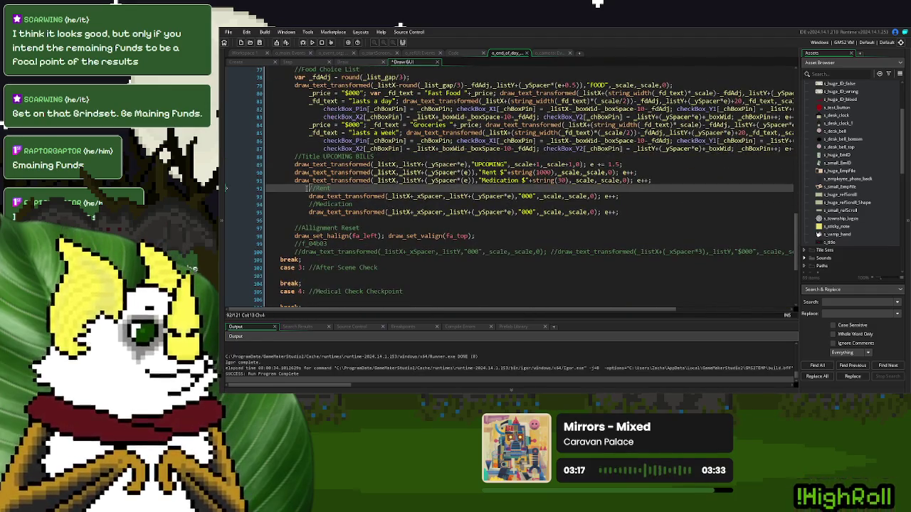
pyautogui.hotkey('ctrl', 'v')
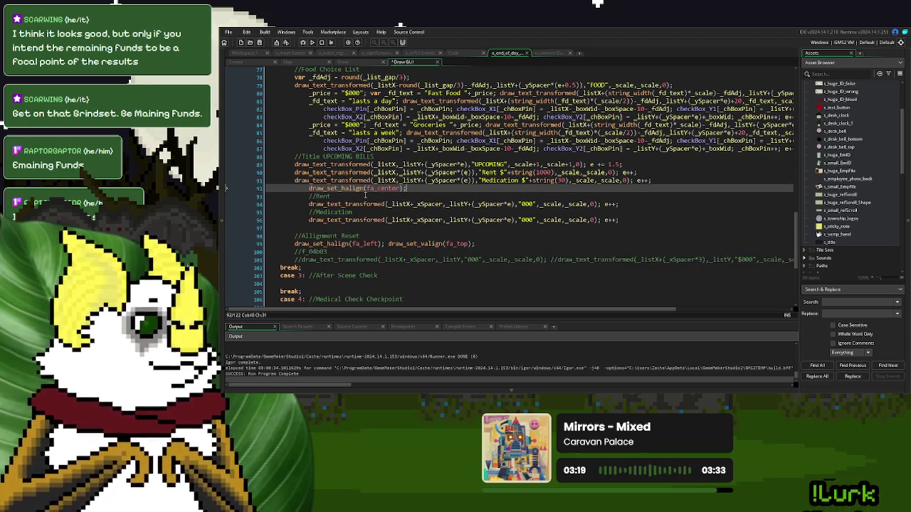
pyautogui.moveTo(660, 182); pyautogui.dragTo(632, 185)
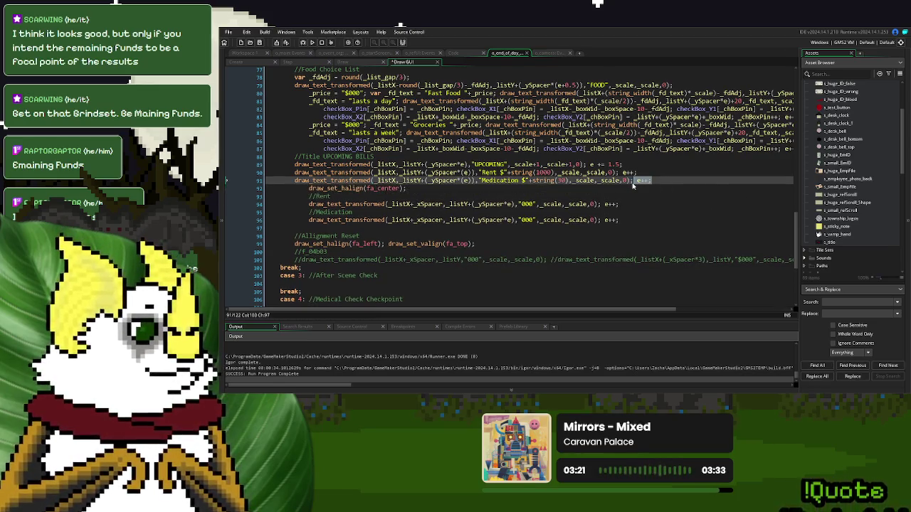
pyautogui.hotkey('ctrl', 'c')
pyautogui.click(413, 189)
pyautogui.hotkey('ctrl', 'v')
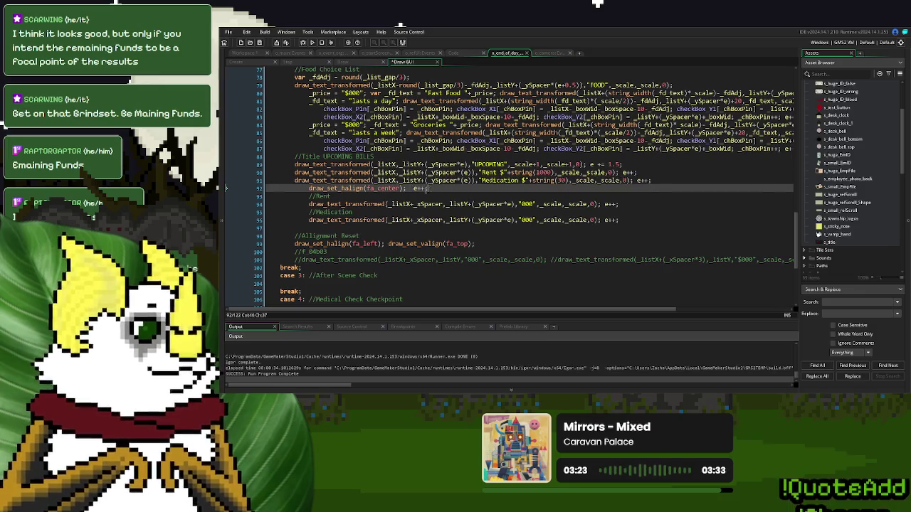
pyautogui.press('BackSpace')
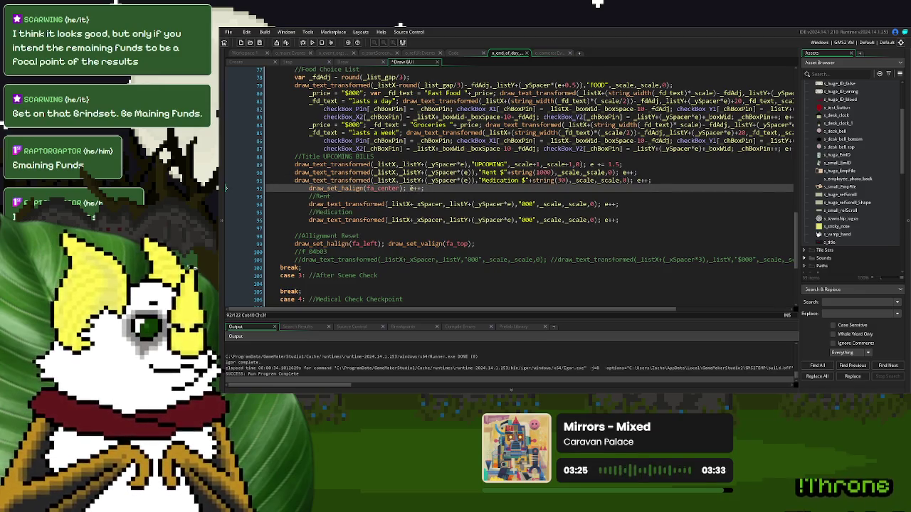
pyautogui.moveTo(418, 190); pyautogui.dragTo(425, 190)
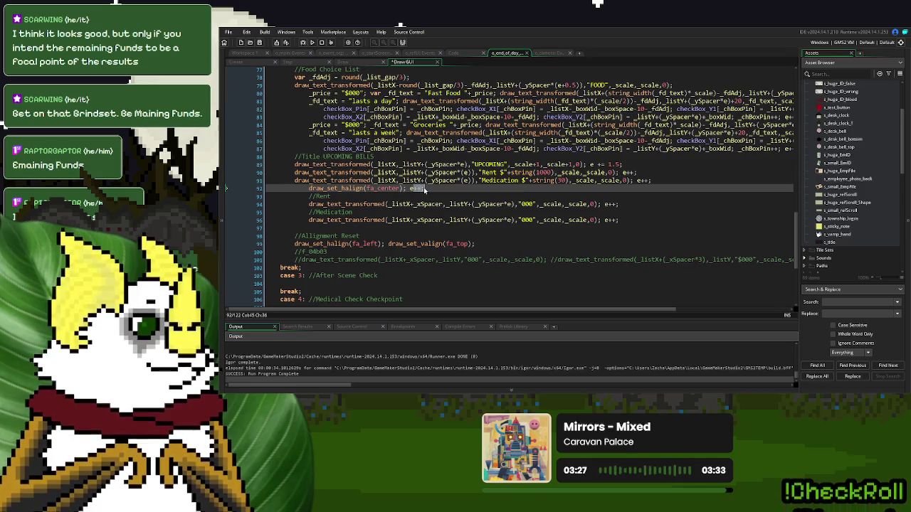
pyautogui.write('e -= ')
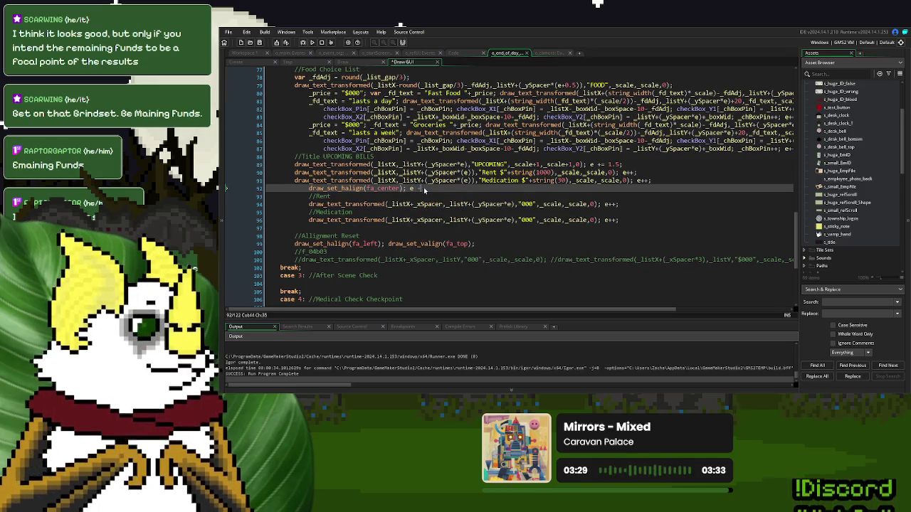
pyautogui.write('2;')
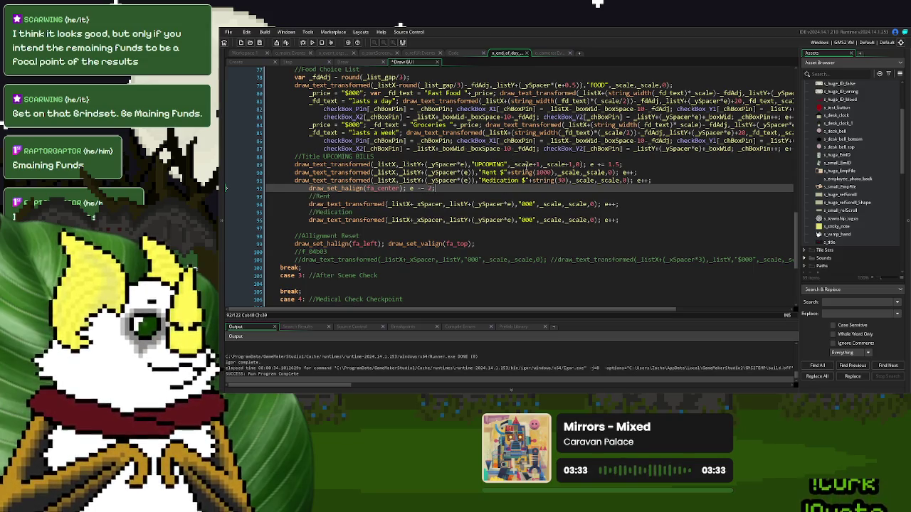
# Step: Set the Rent value to "$1000" and the Medication value to "$300"
pyautogui.click(554, 172)
pyautogui.doubleClick(528, 204)
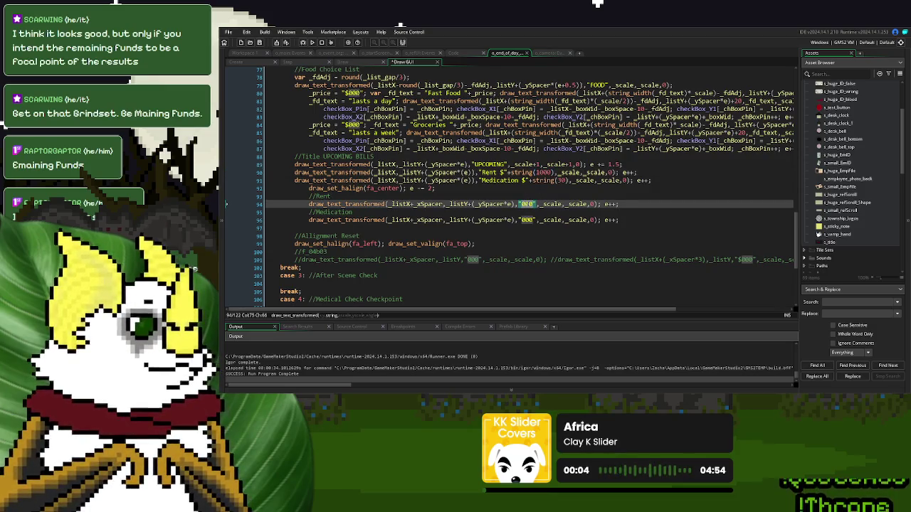
pyautogui.write('$1000')
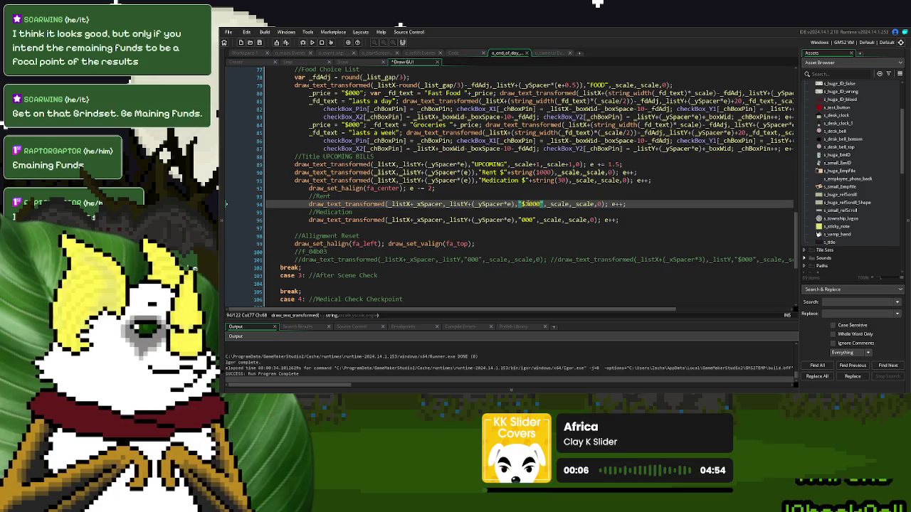
pyautogui.doubleClick(527, 220)
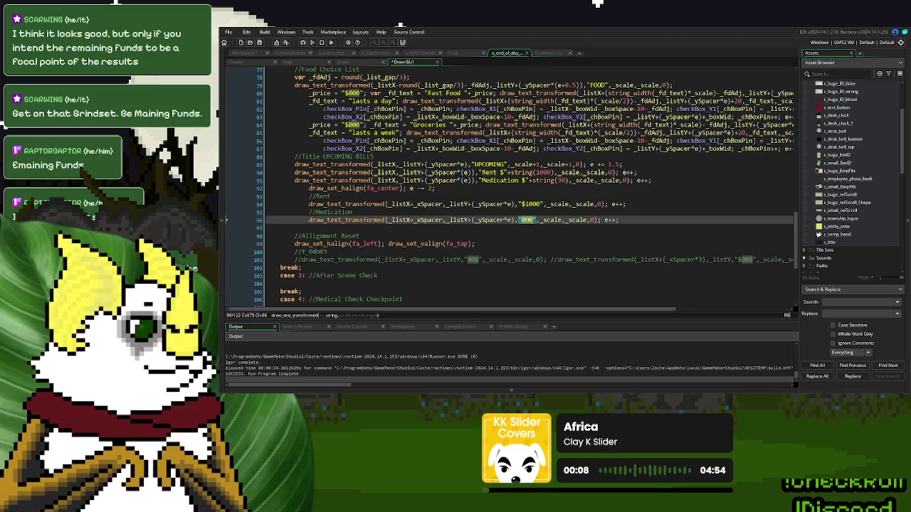
pyautogui.write('$300')
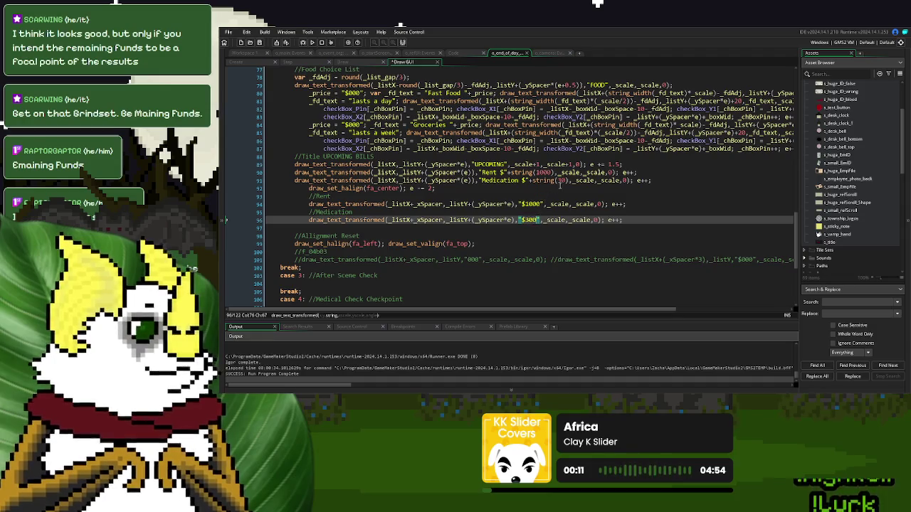
# Step: Strip the dollar amounts from the Rent and Medication label lines, then run the game
pyautogui.moveTo(569, 180); pyautogui.dragTo(520, 182)
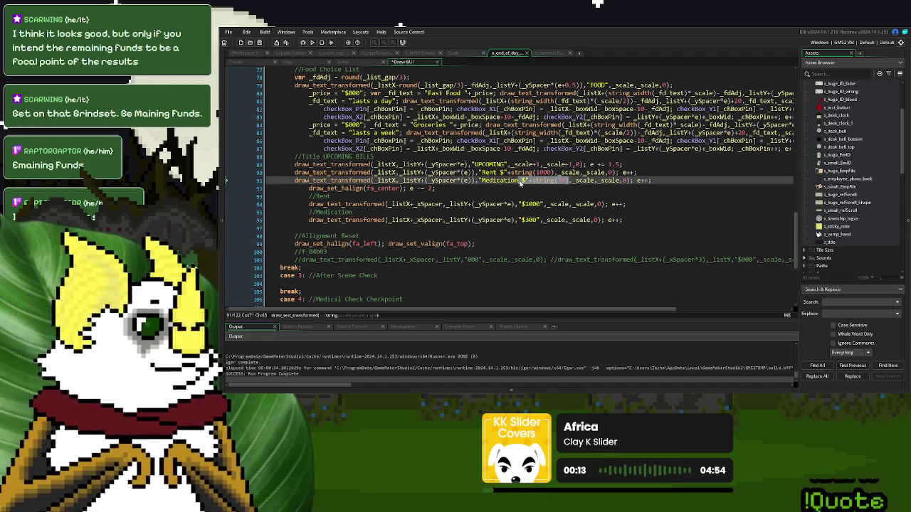
pyautogui.press('BackSpace')
pyautogui.press('Up')
pyautogui.hotkey('ctrl', 'shift', 'Left')
pyautogui.hotkey('ctrl', 'shift', 'Left')
pyautogui.hotkey('ctrl', 'shift', 'Left')
pyautogui.hotkey('shift', 'Right')
pyautogui.press('BackSpace')
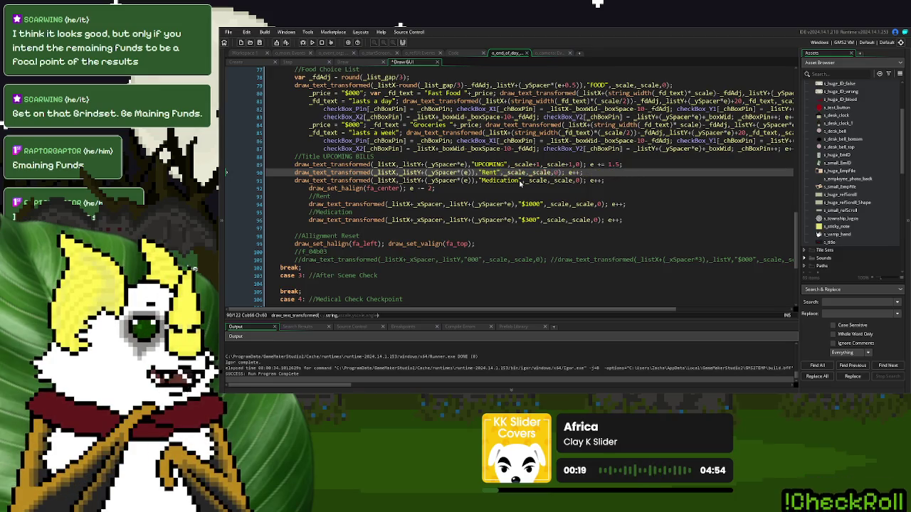
pyautogui.click(511, 189)
pyautogui.click(512, 219)
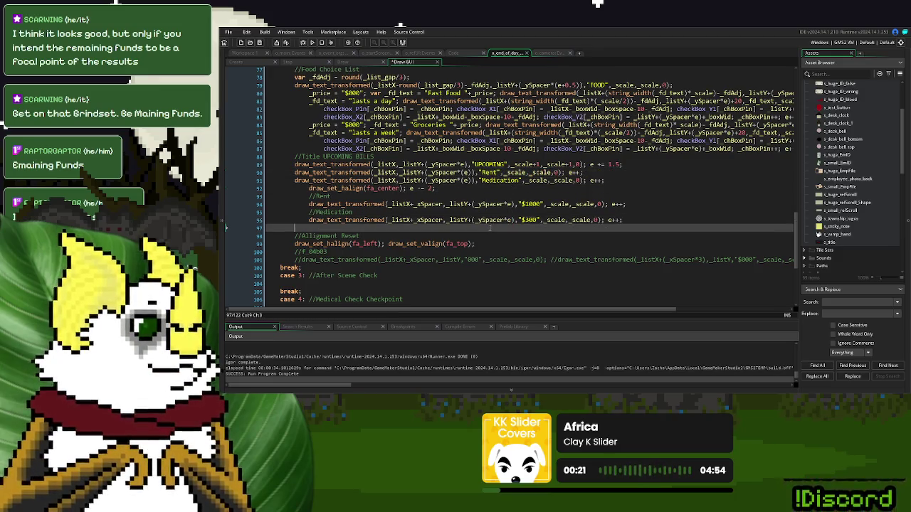
pyautogui.press('Down')
pyautogui.click(312, 44)
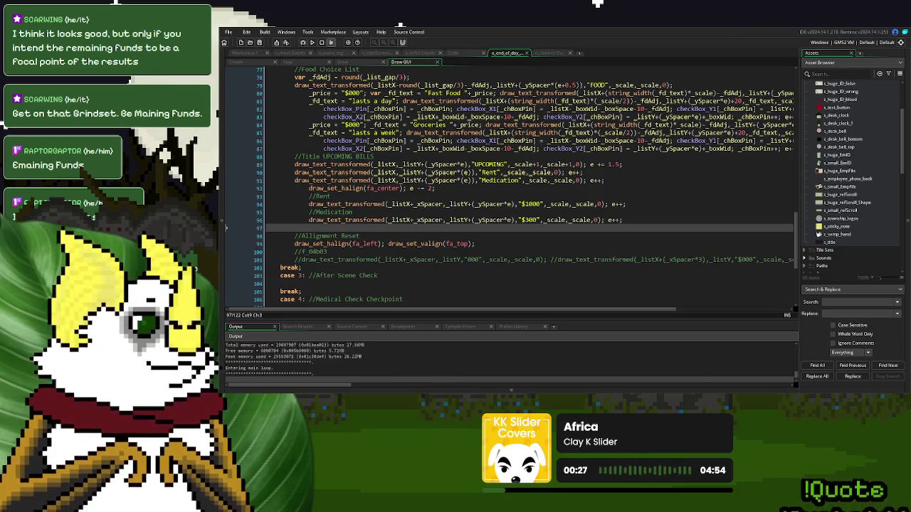
# Step: Play through New Game and Day 1 Over to see Rent $1000 and Medication $300, then close with Escape
pyautogui.click(410, 157)
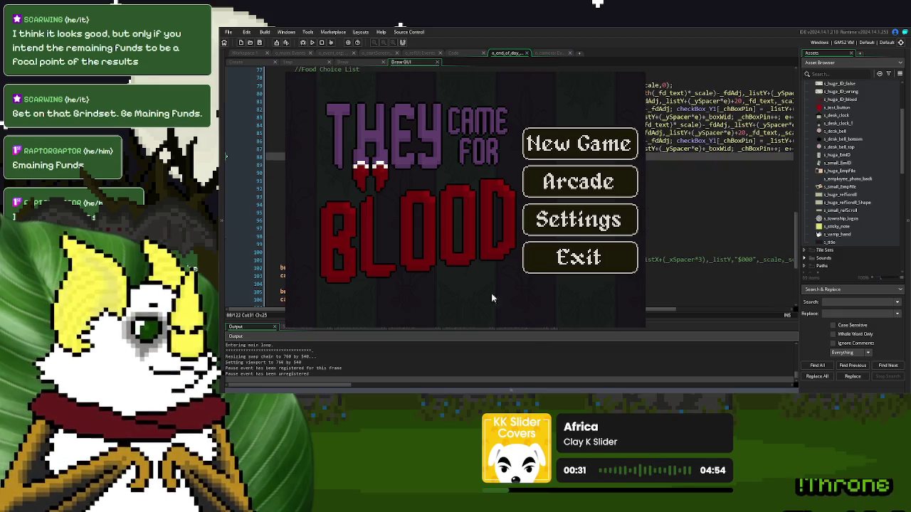
pyautogui.click(580, 144)
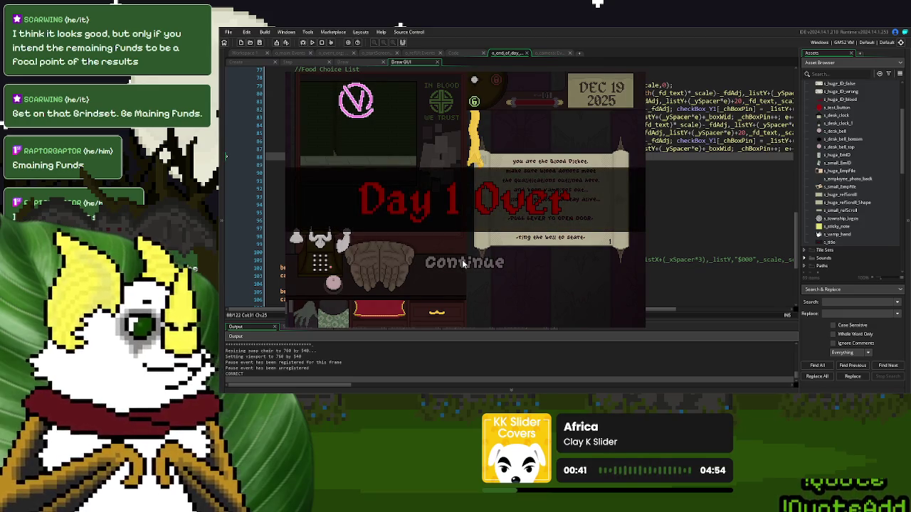
pyautogui.click(464, 260)
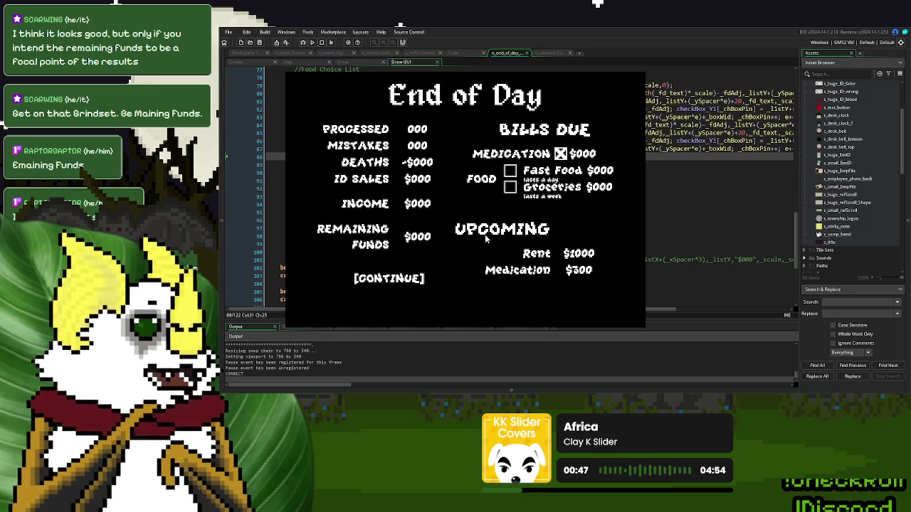
pyautogui.click(274, 197)
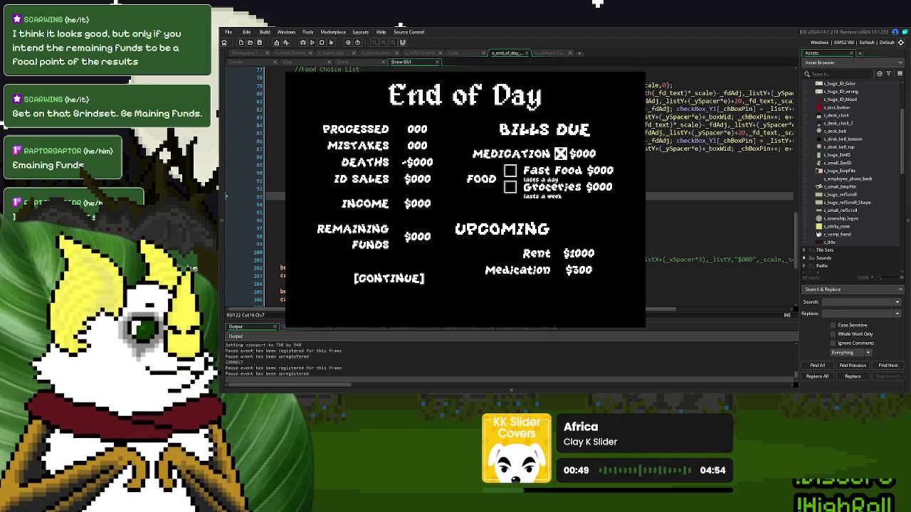
pyautogui.scroll(4, 545, 382)
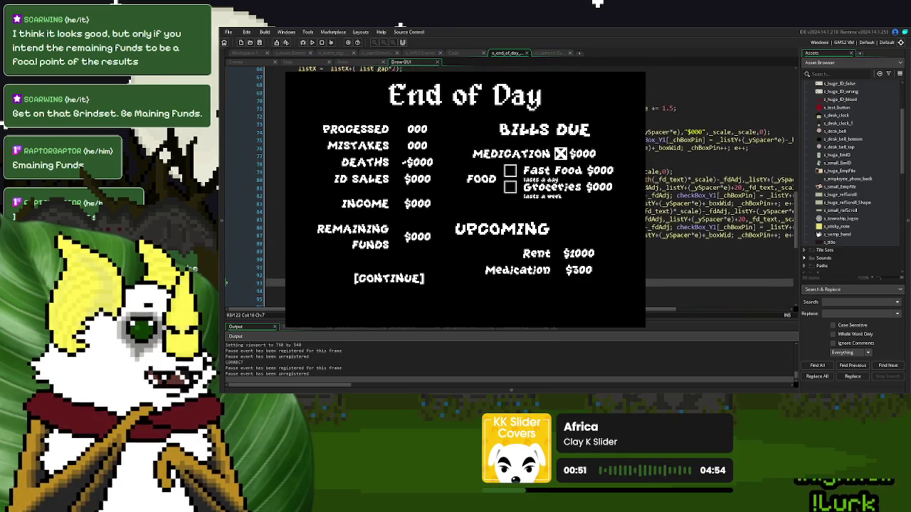
pyautogui.press('Escape')
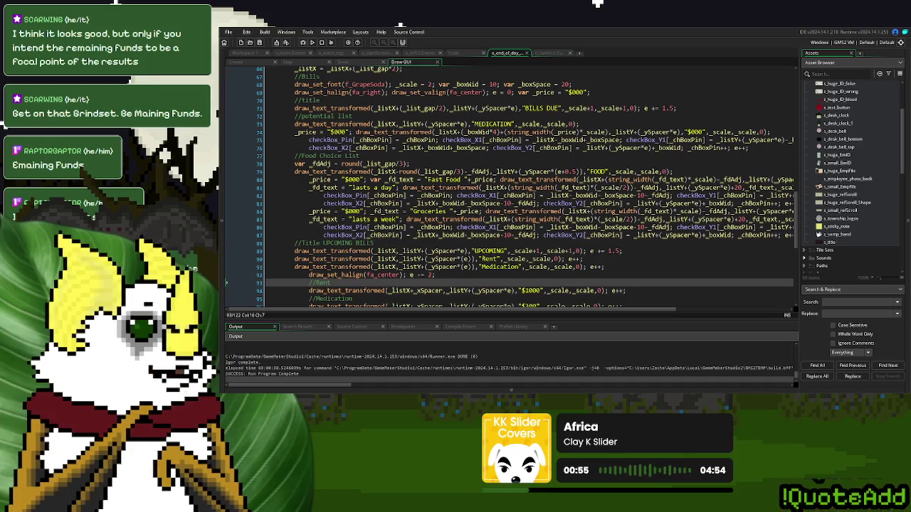
# Step: Copy the half-gap offset from the Bills title onto the Upcoming title's x position
pyautogui.moveTo(445, 109); pyautogui.dragTo(397, 109)
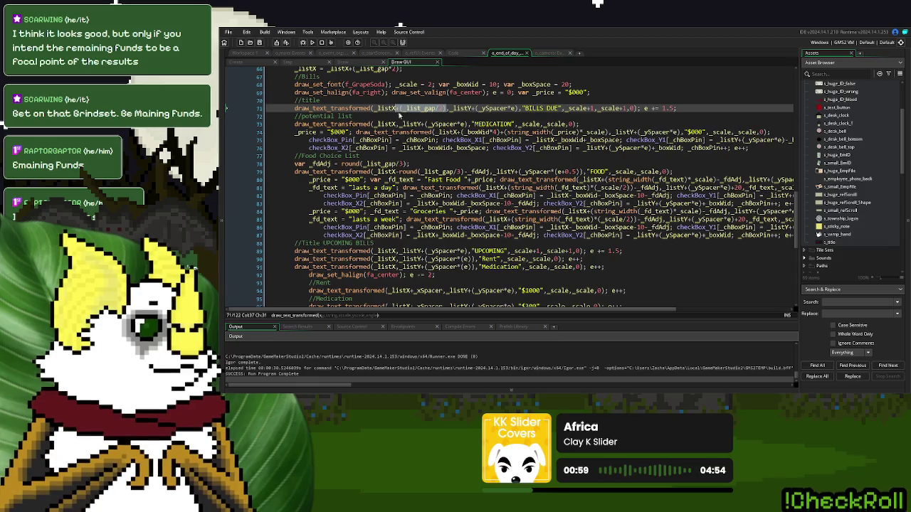
pyautogui.scroll(-3, 397, 227)
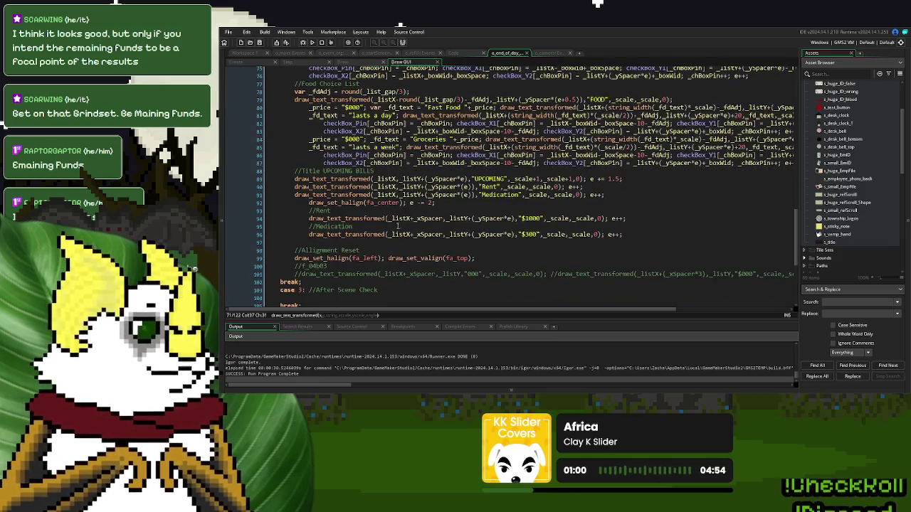
pyautogui.click(397, 179)
pyautogui.hotkey('ctrl', 'v')
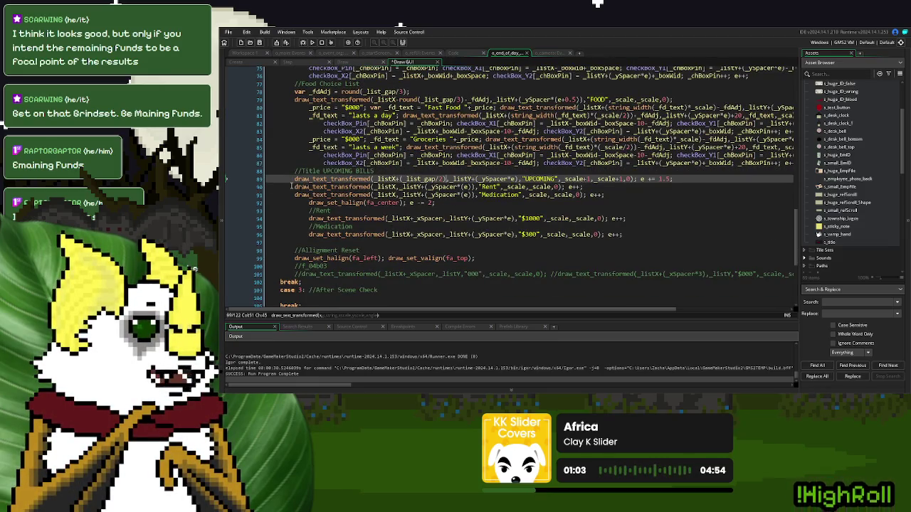
# Step: Add a '//the Bills' comment line, then launch a test run and ring the bell
pyautogui.click(291, 186)
pyautogui.press('Return')
pyautogui.press('Up')
pyautogui.write('//the Bills')
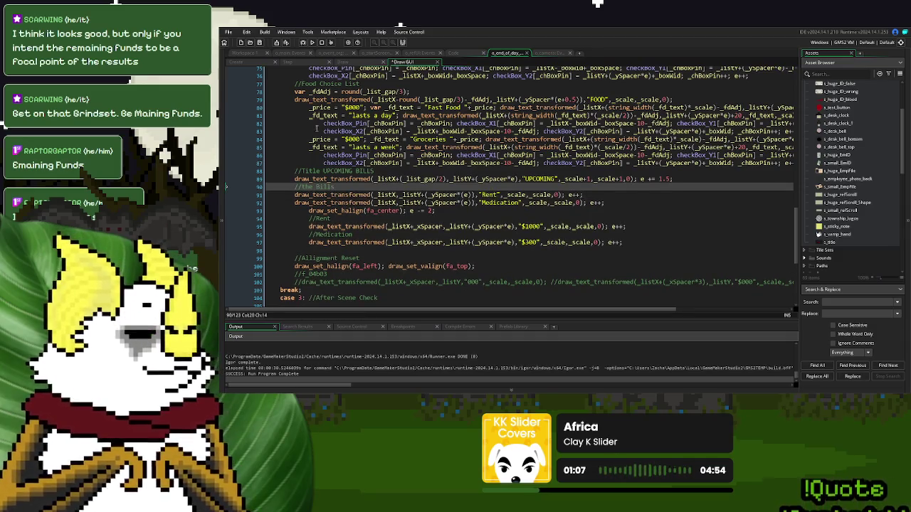
pyautogui.click(311, 42)
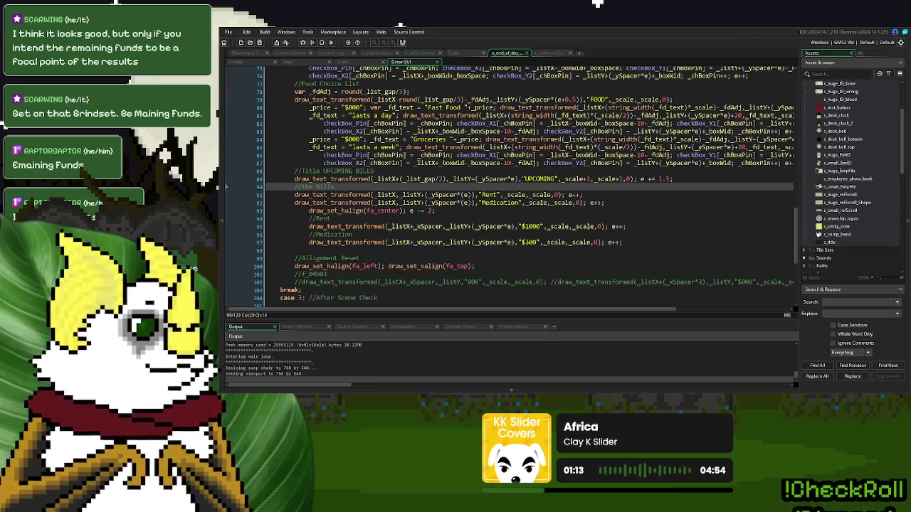
pyautogui.click(347, 282)
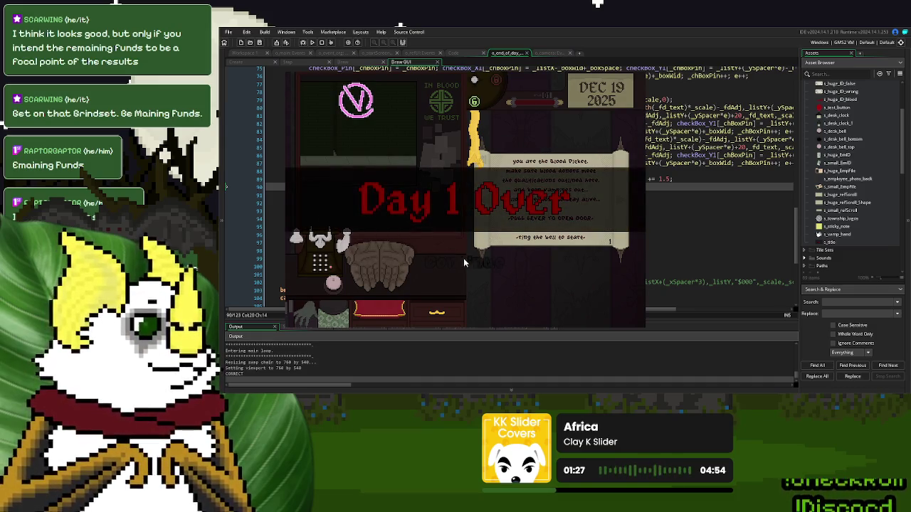
# Step: Continue past Day 1 Over to review the End of Day summary, then close the game
pyautogui.click(463, 263)
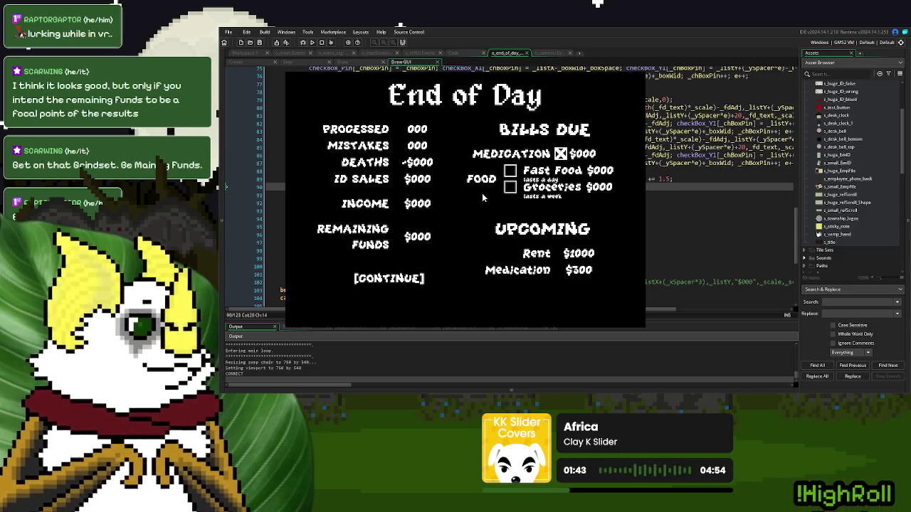
pyautogui.click(637, 73)
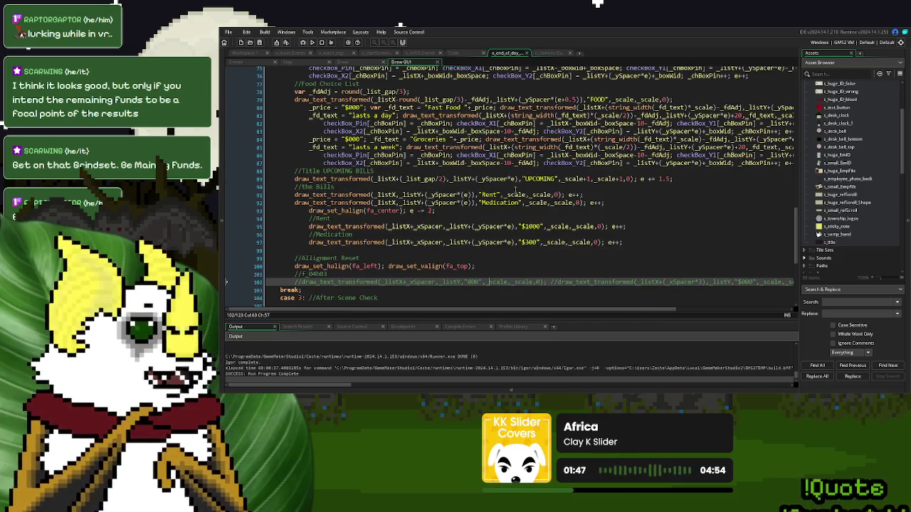
# Step: Change the UPCOMING title's row increment on line 89 from += 1.5 to ++ and rerun the game
pyautogui.moveTo(672, 178); pyautogui.dragTo(643, 180)
pyautogui.write('++')
pyautogui.click(471, 179)
pyautogui.scroll(6, 530, 186)
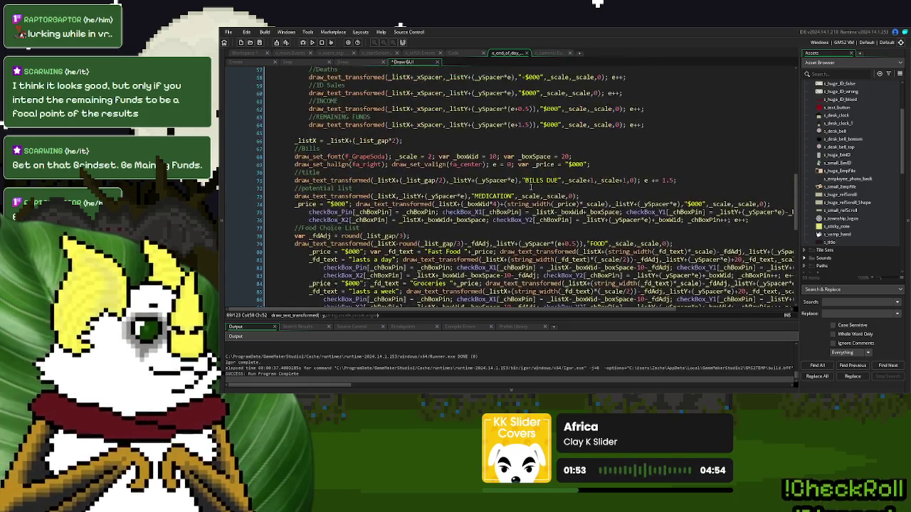
pyautogui.scroll(-4, 454, 175)
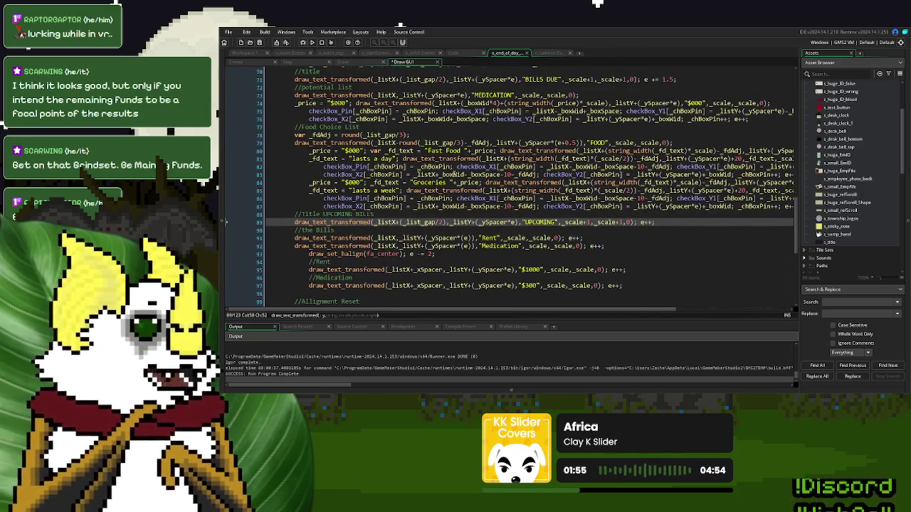
pyautogui.click(311, 42)
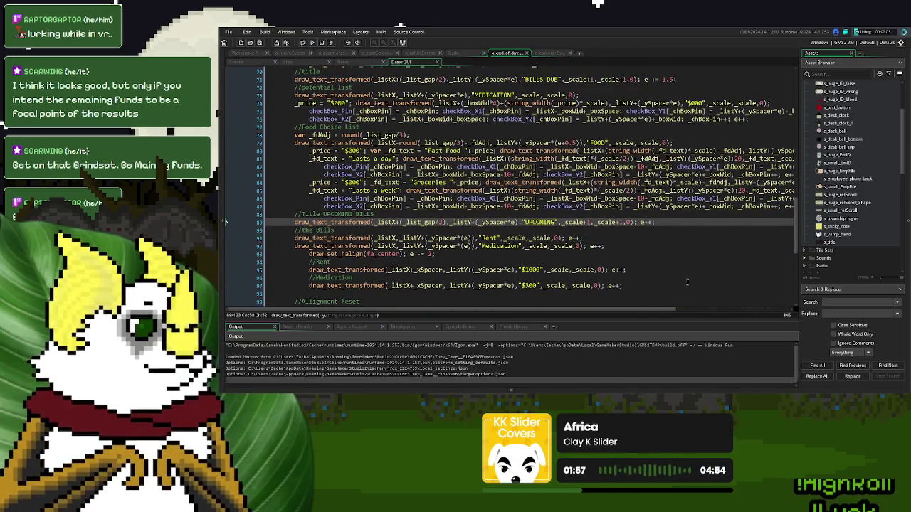
# Step: Play a new game's day 1 to the End of Day summary to check Rent and Medication spacing under UPCOMING
pyautogui.click(663, 236)
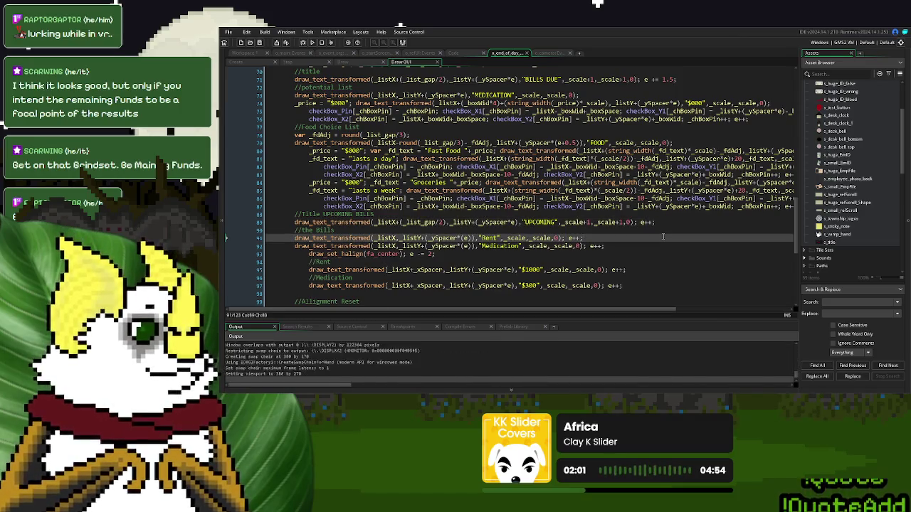
pyautogui.click(579, 146)
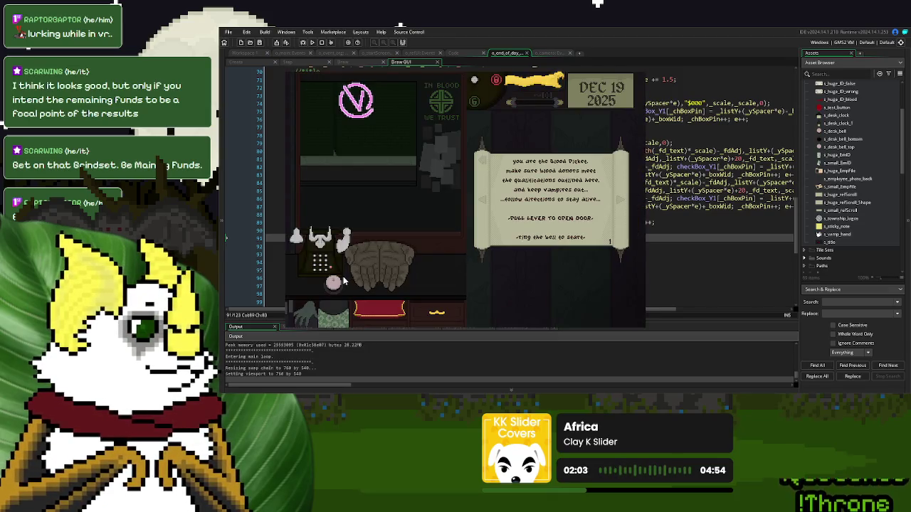
pyautogui.click(342, 282)
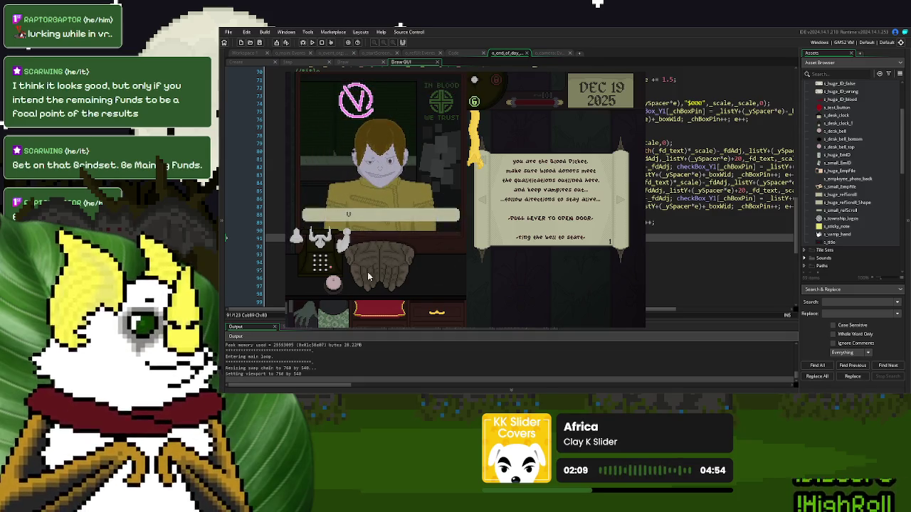
pyautogui.click(333, 283)
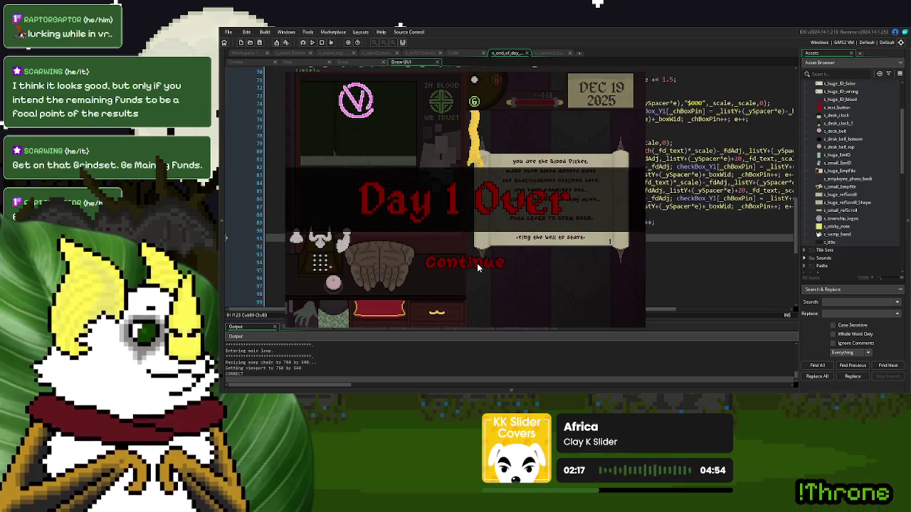
pyautogui.click(477, 266)
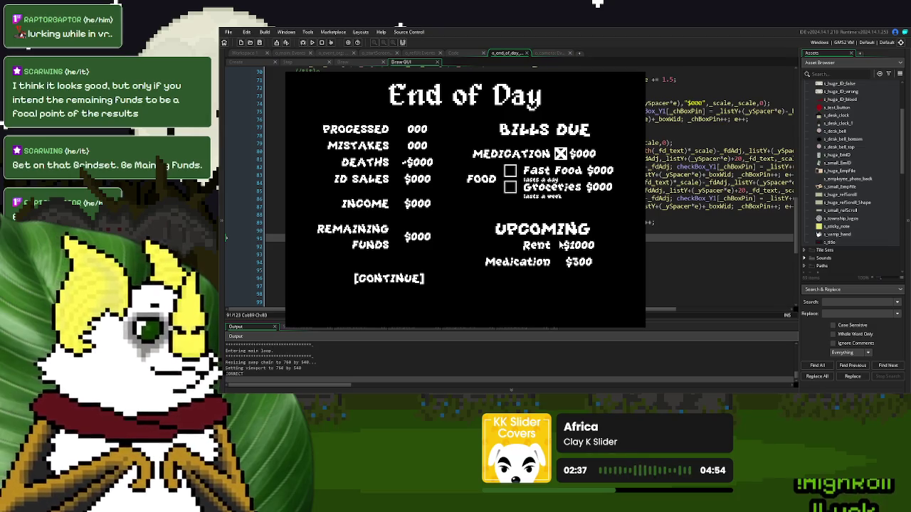
pyautogui.press('Escape')
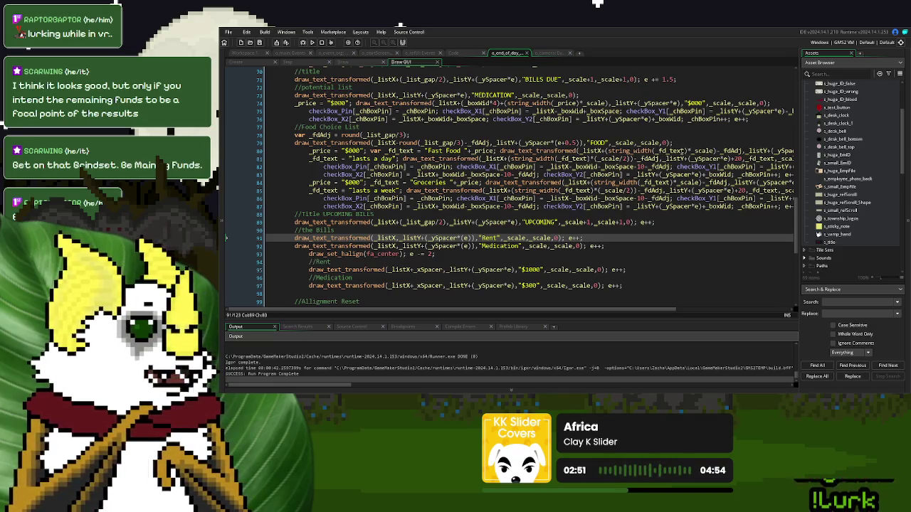
# Step: Replace _list_gap/2 on line 89 with string_width("UPCOMING")*(_scale+1) as the title offset
pyautogui.moveTo(717, 151); pyautogui.dragTo(605, 152)
pyautogui.hotkey('ctrl', 'c')
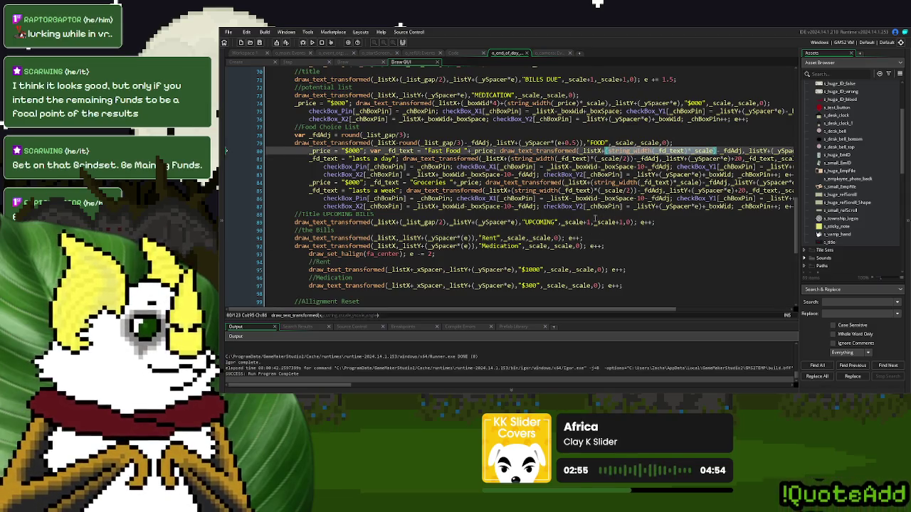
pyautogui.moveTo(445, 223); pyautogui.dragTo(402, 223)
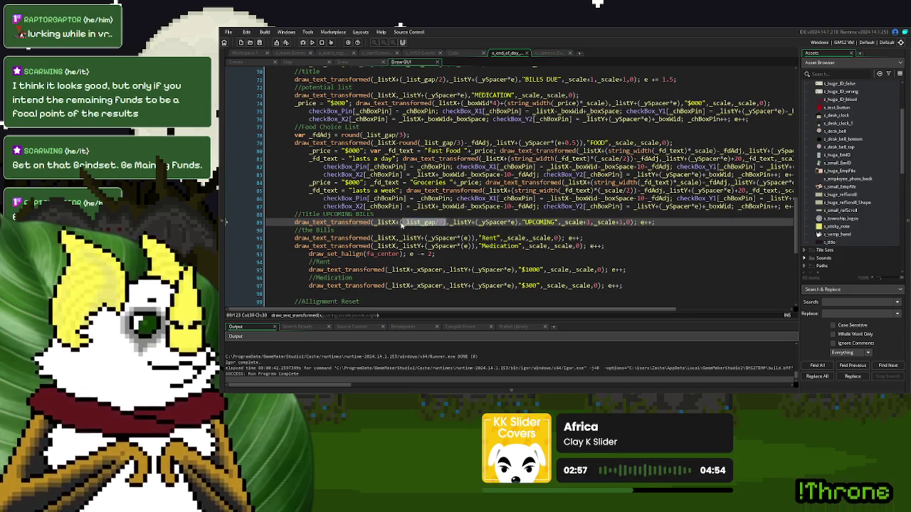
pyautogui.hotkey('ctrl', 'v')
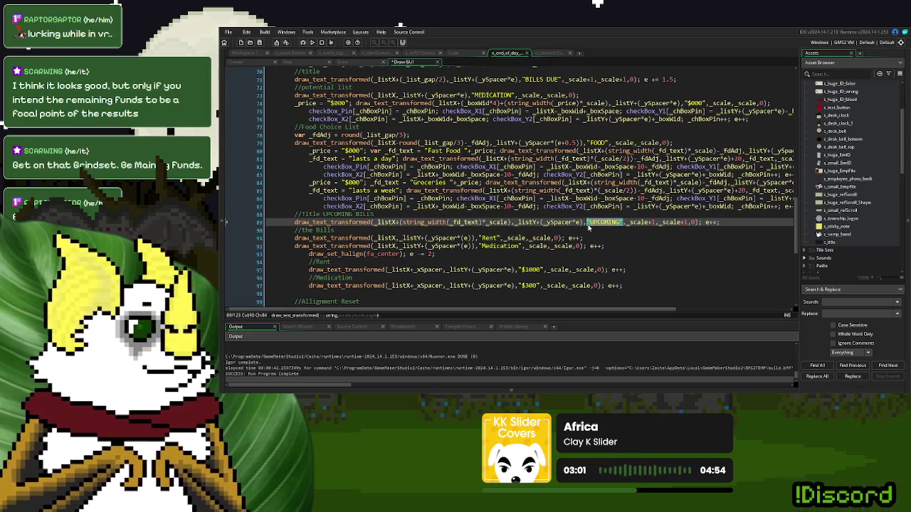
pyautogui.doubleClick(464, 222)
pyautogui.write('"UPCOMING"')
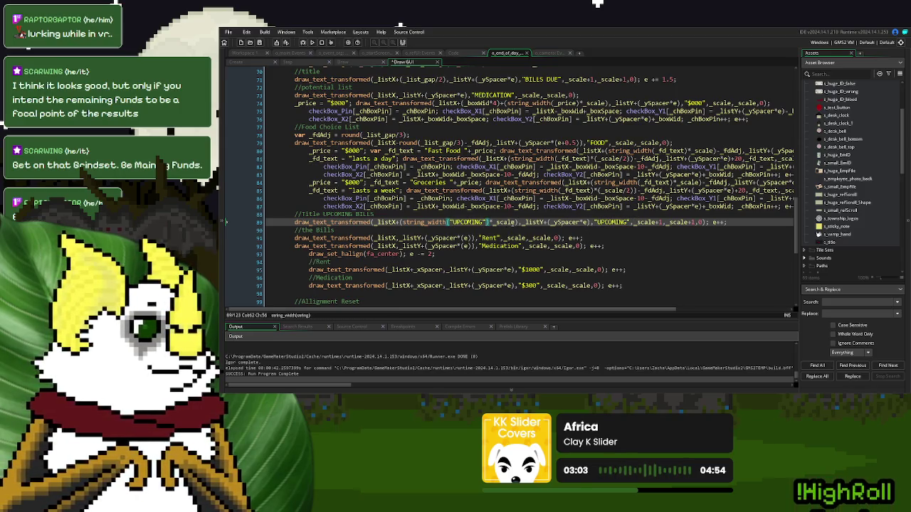
pyautogui.click(491, 223)
pyautogui.write('(')
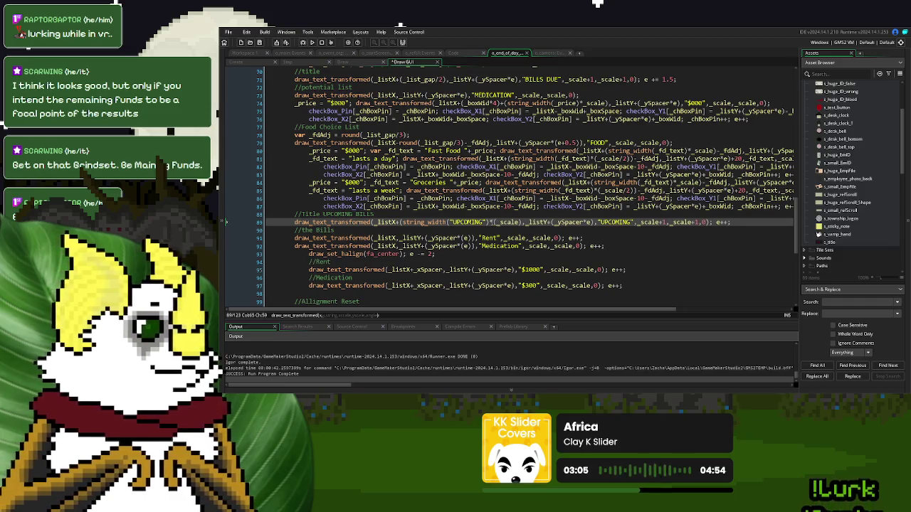
pyautogui.click(519, 222)
pyautogui.write(')')
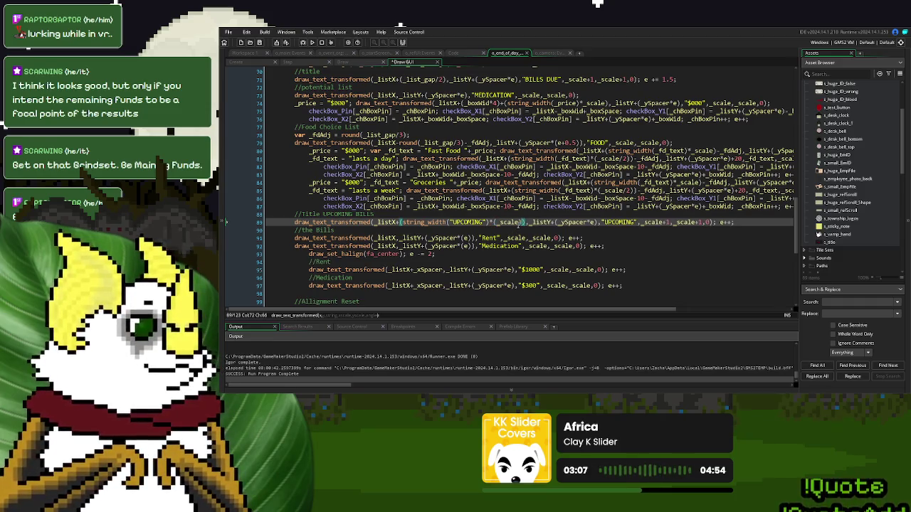
pyautogui.write('+1')
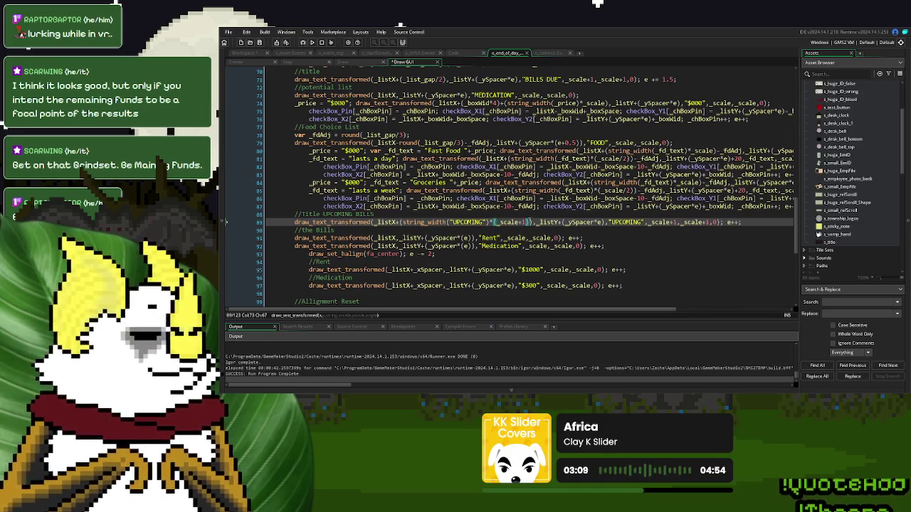
pyautogui.moveTo(530, 222); pyautogui.dragTo(395, 222)
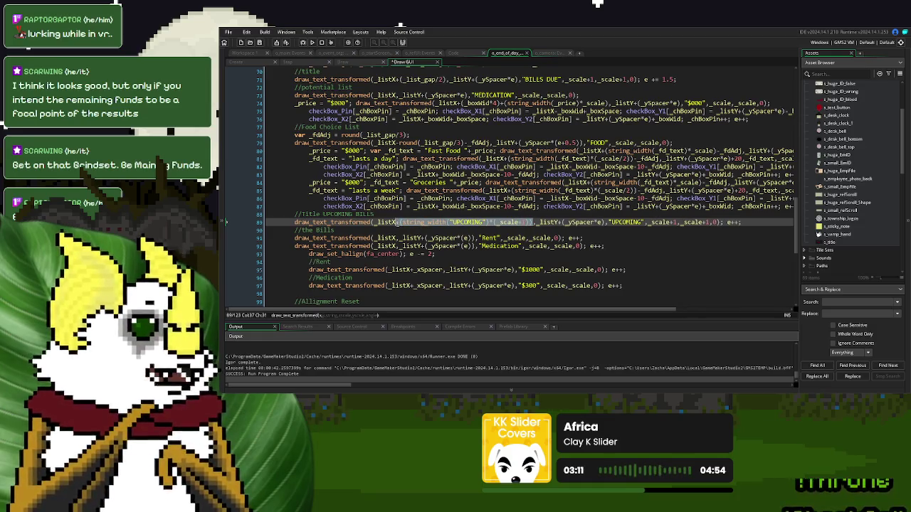
# Step: Apply the same width-based offset to the BILLS DUE title on line 71 and rerun the game
pyautogui.scroll(2, 411, 222)
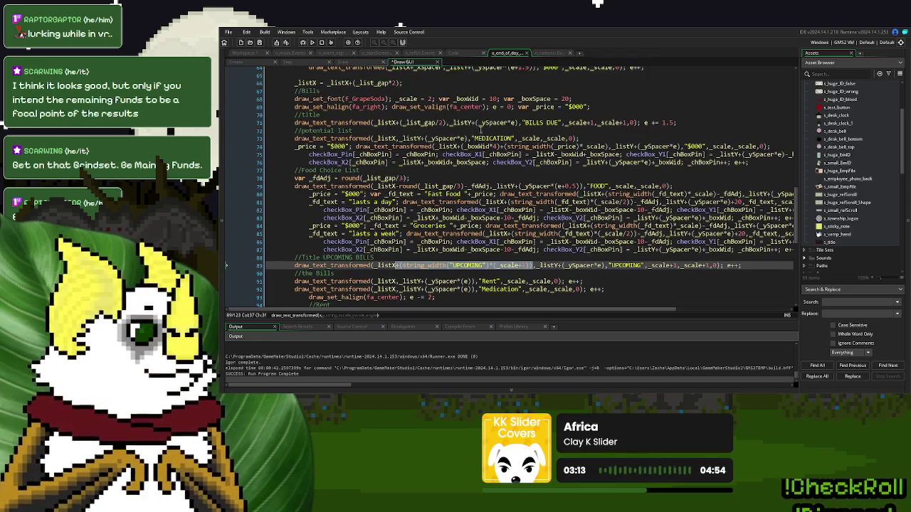
pyautogui.moveTo(446, 123); pyautogui.dragTo(396, 122)
pyautogui.write('(string_width("UPCOMING")*(_scale+1))')
pyautogui.click(476, 122)
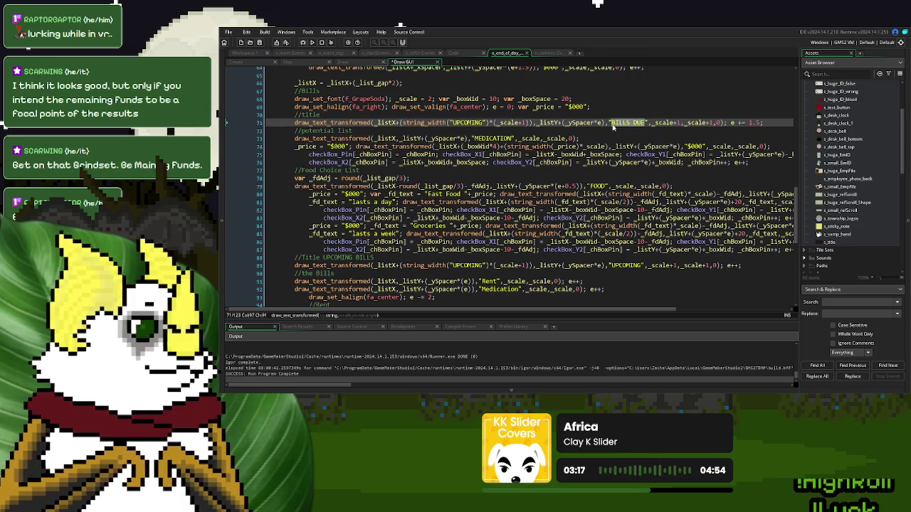
pyautogui.doubleClick(470, 122)
pyautogui.write('BILLS DUE')
pyautogui.press('F5')
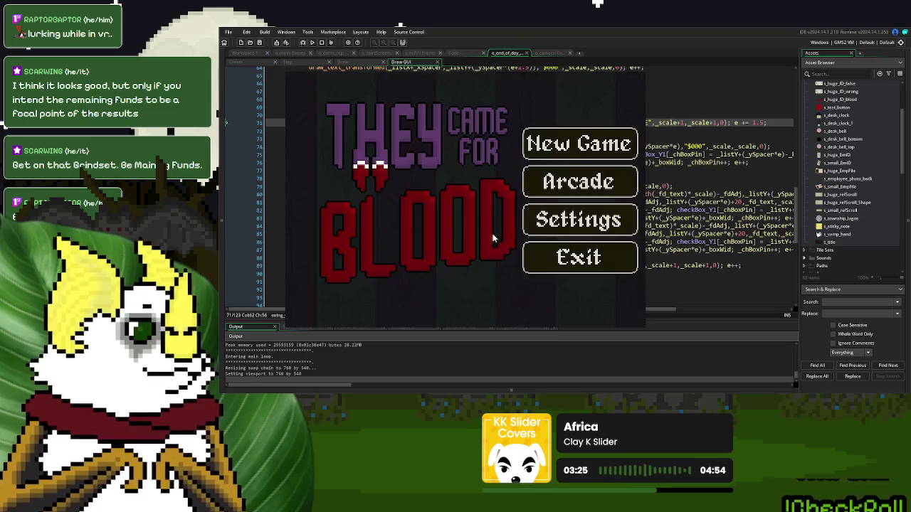
# Step: Play to the End of Day summary to view the shifted BILLS DUE and UPCOMING titles, then close the game
pyautogui.click(572, 145)
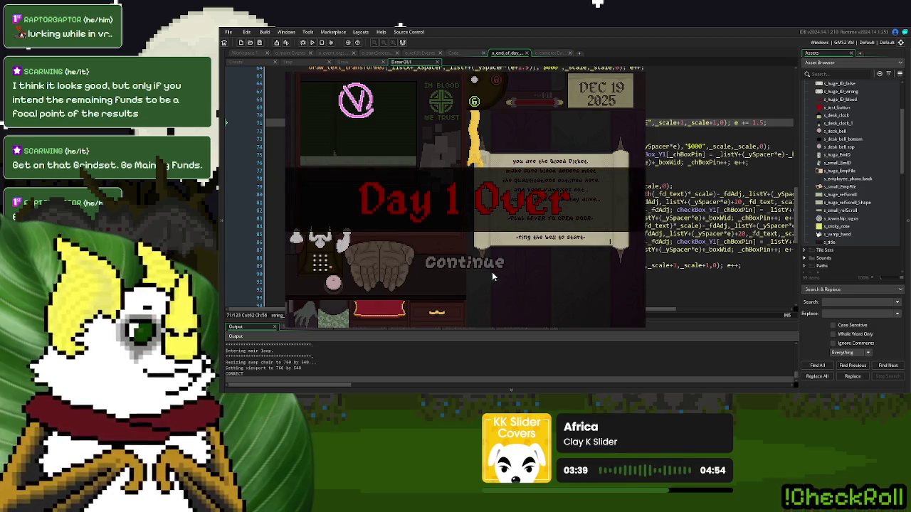
pyautogui.click(496, 266)
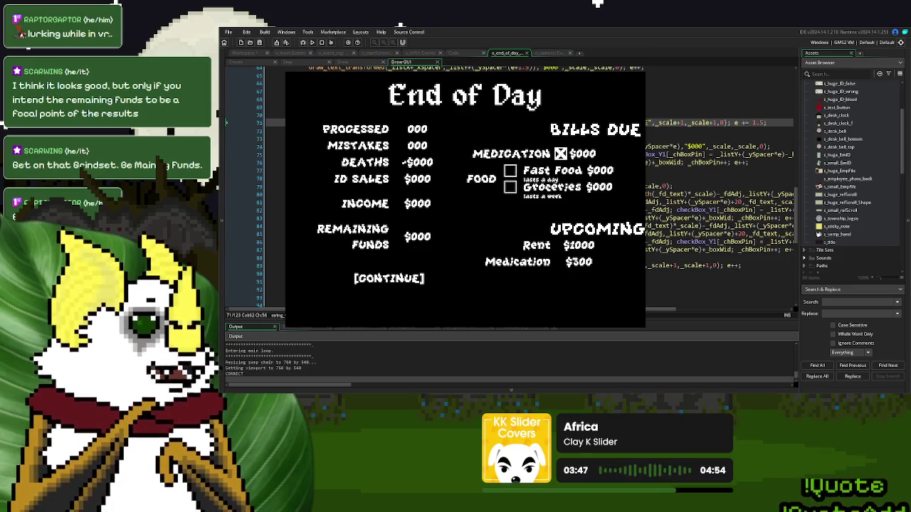
pyautogui.press('Escape')
pyautogui.click(427, 208)
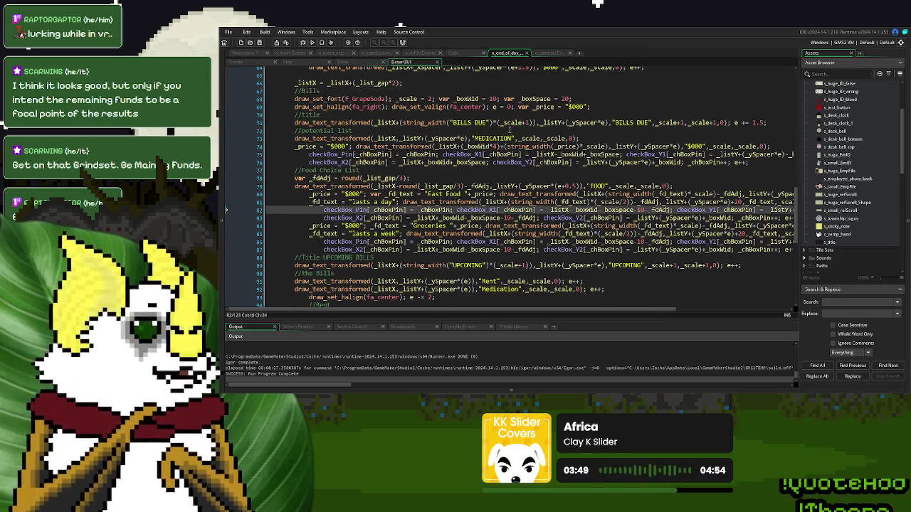
# Step: Divide the string_width offsets on lines 71 and 89 by 2 and run the game
pyautogui.click(401, 122)
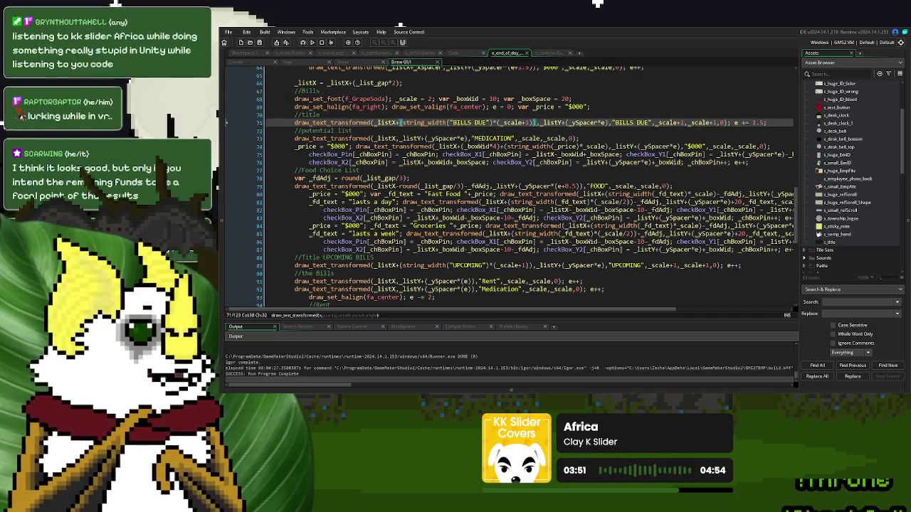
pyautogui.write('(')
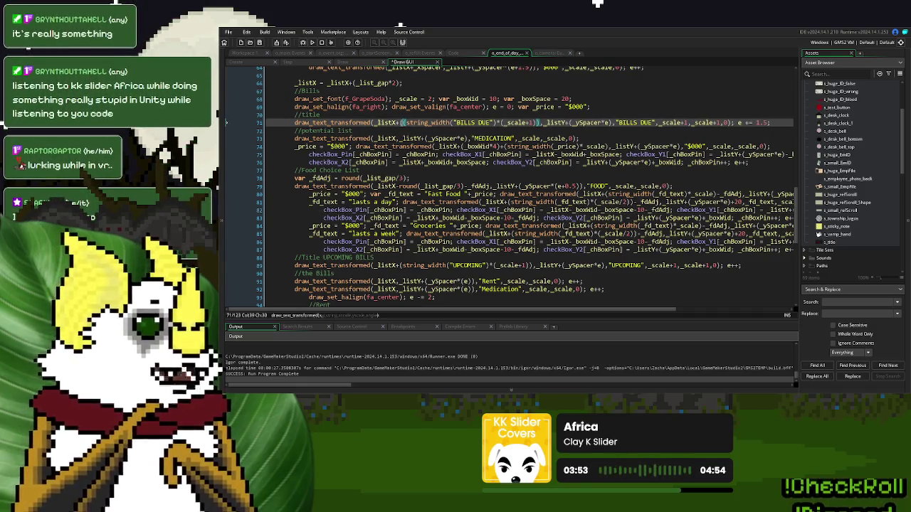
pyautogui.click(535, 123)
pyautogui.write('))/2')
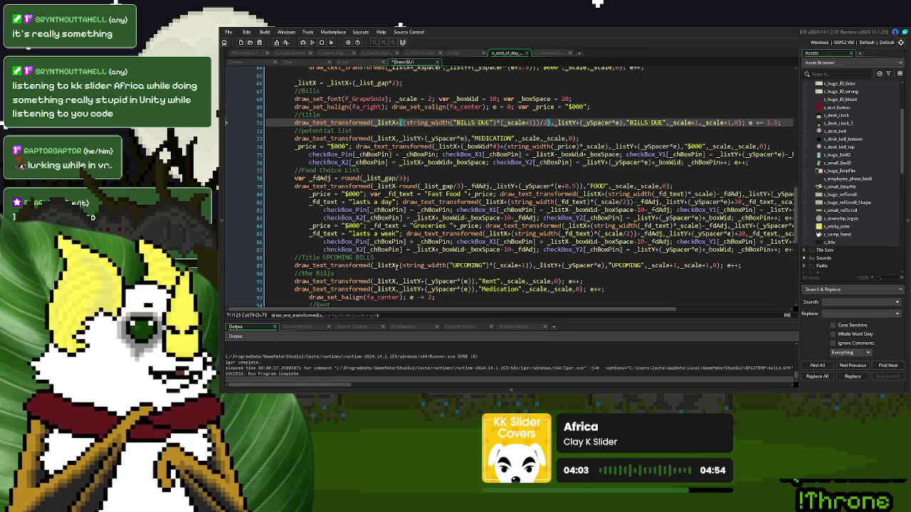
pyautogui.click(396, 265)
pyautogui.write('(')
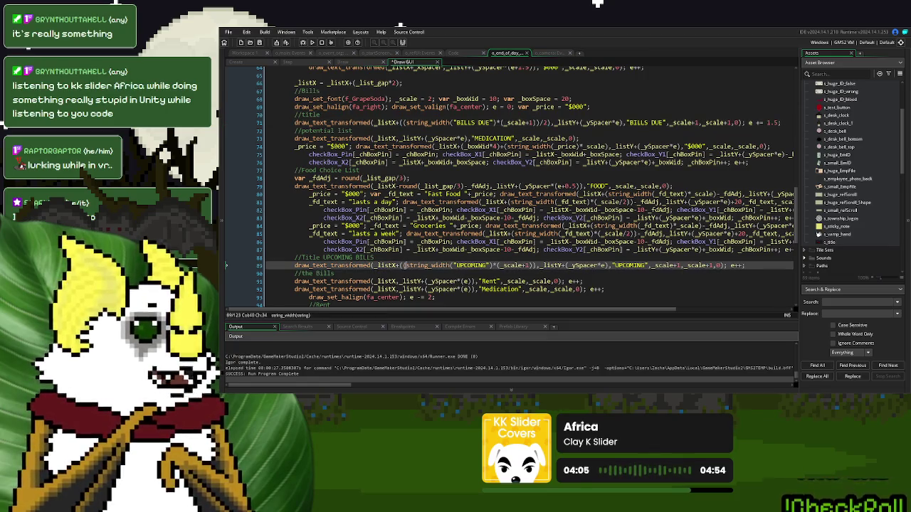
pyautogui.click(533, 266)
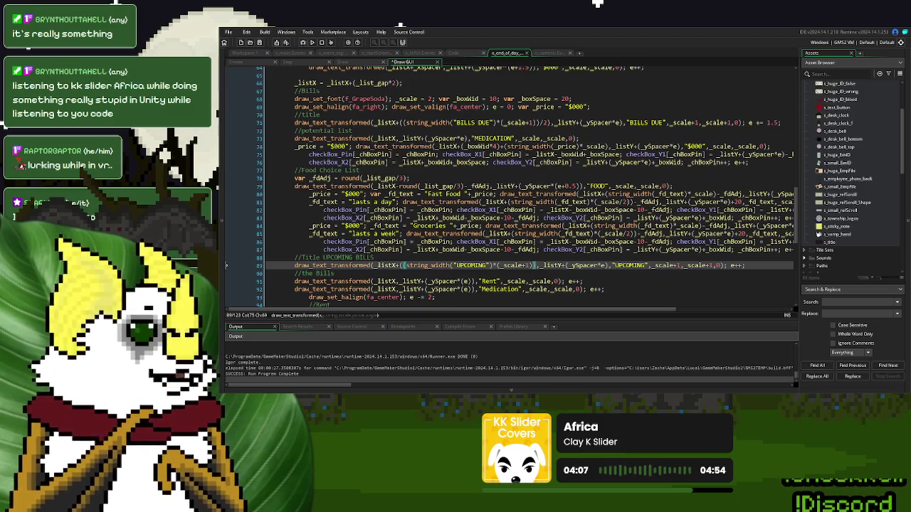
pyautogui.write('/ 2')
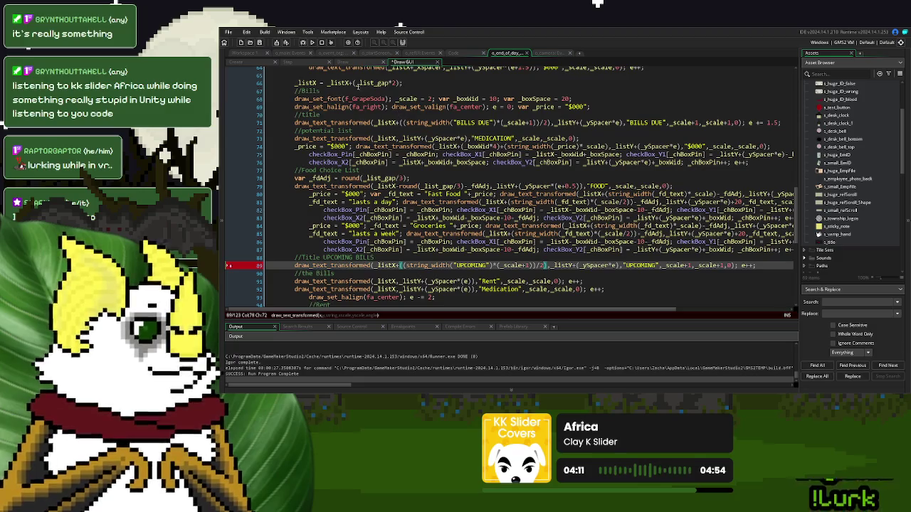
pyautogui.press('F5')
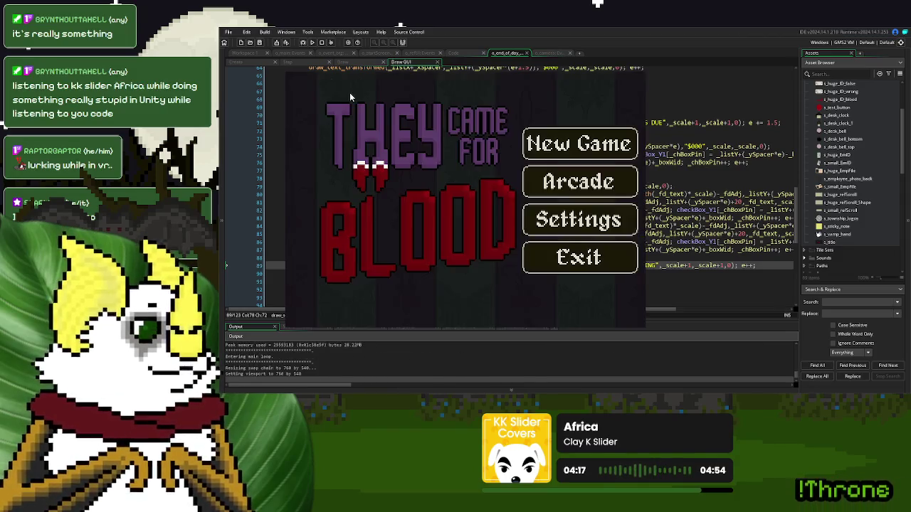
# Step: Start a new game, ring the bell for donors, answer the prompt, and continue past Day 1 Over
pyautogui.click(572, 145)
pyautogui.click(332, 290)
pyautogui.click(537, 85)
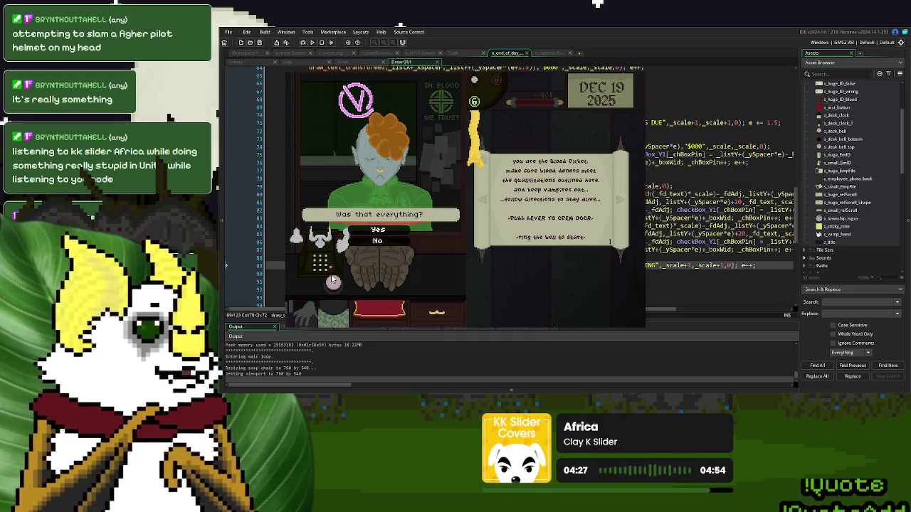
pyautogui.press('Return')
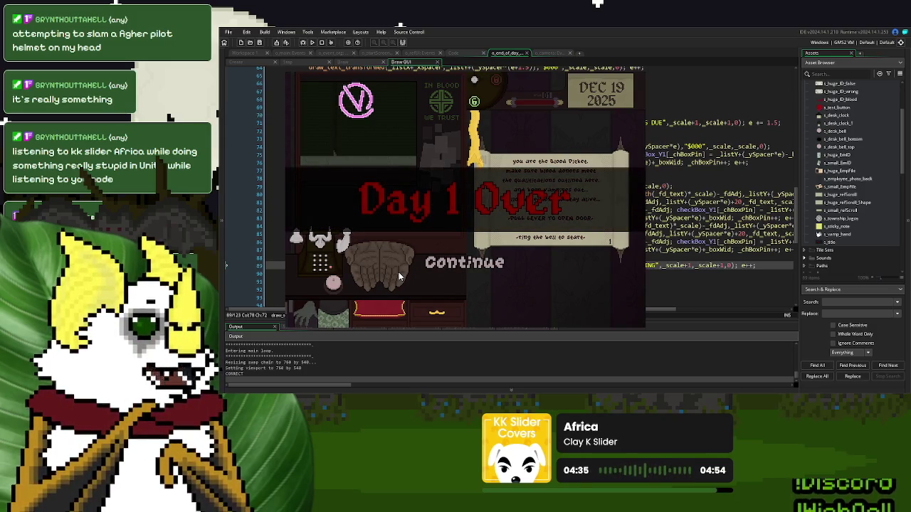
pyautogui.click(483, 261)
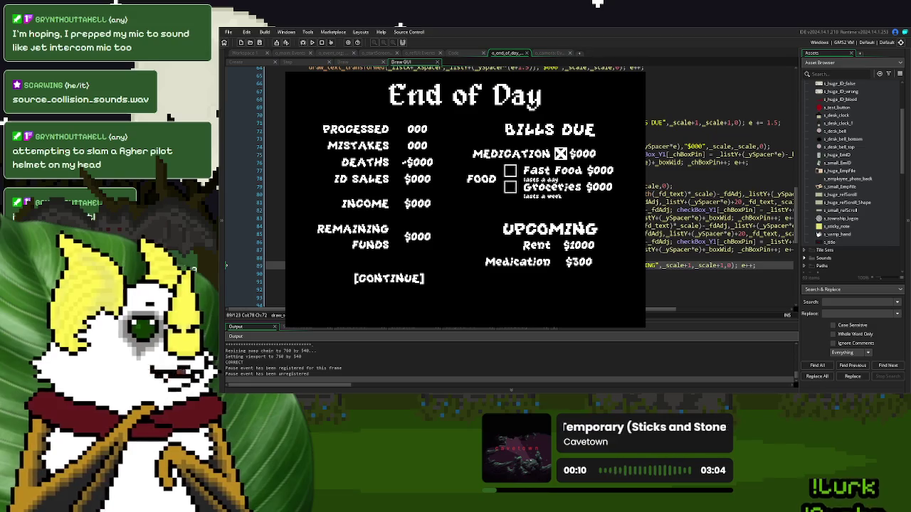
# Step: Toggle the Fast Food, Groceries and Medication checkboxes, leaving Fast Food chosen, then close the game
pyautogui.click(510, 171)
pyautogui.click(510, 187)
pyautogui.click(561, 153)
pyautogui.click(510, 171)
pyautogui.click(511, 187)
pyautogui.click(561, 153)
pyautogui.click(510, 171)
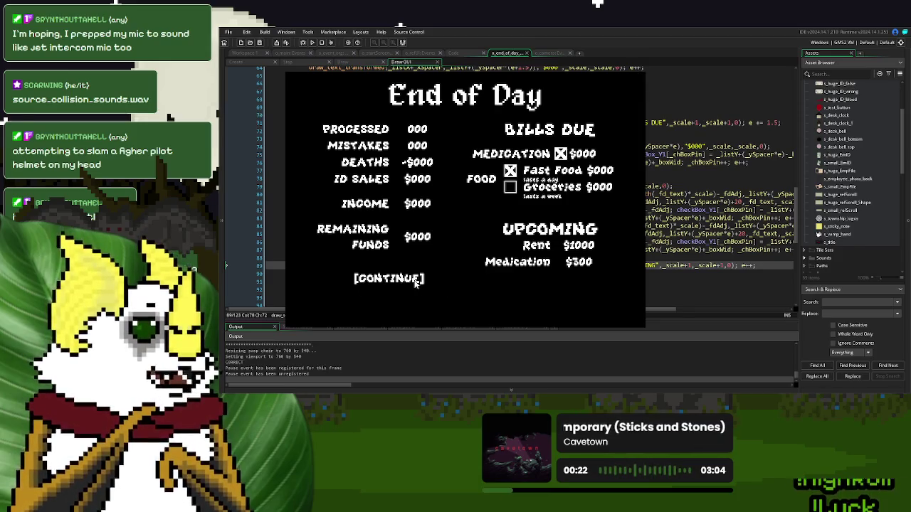
pyautogui.press('Escape')
# Step: Copy the draw_set_font call from line 43 onto lines 51 and 52
pyautogui.scroll(9, 498, 192)
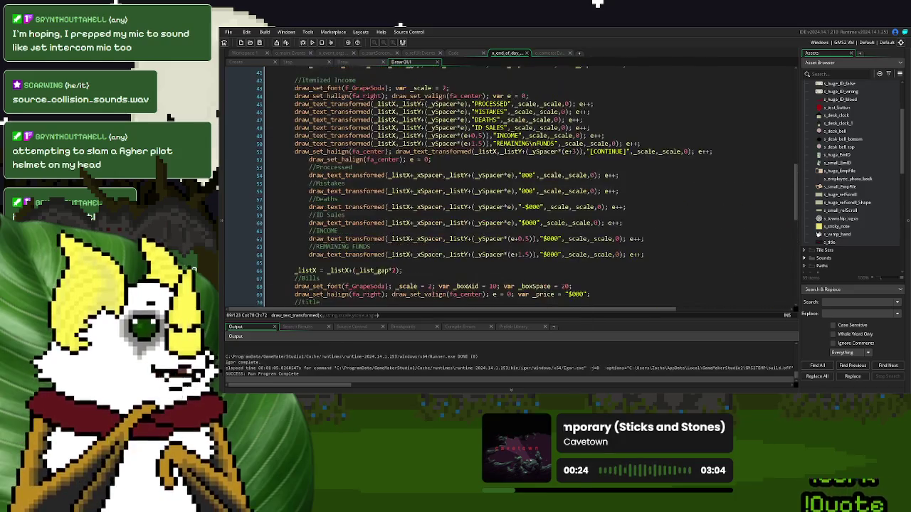
pyautogui.moveTo(391, 103); pyautogui.dragTo(294, 102)
pyautogui.hotkey('ctrl', 'c')
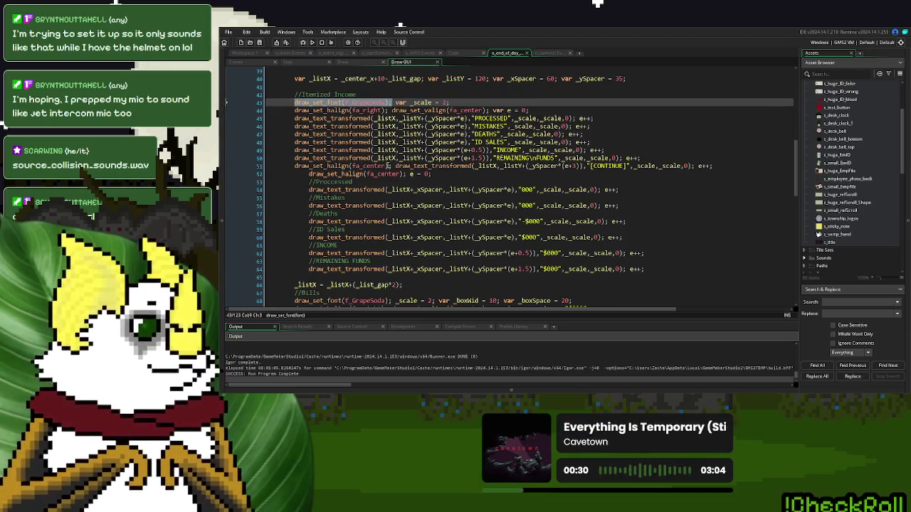
pyautogui.click(390, 166)
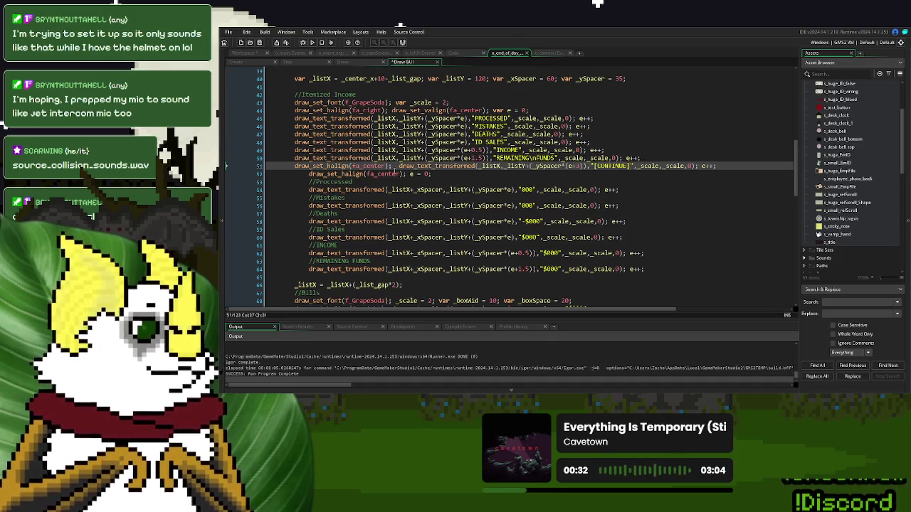
pyautogui.hotkey('ctrl', 'v')
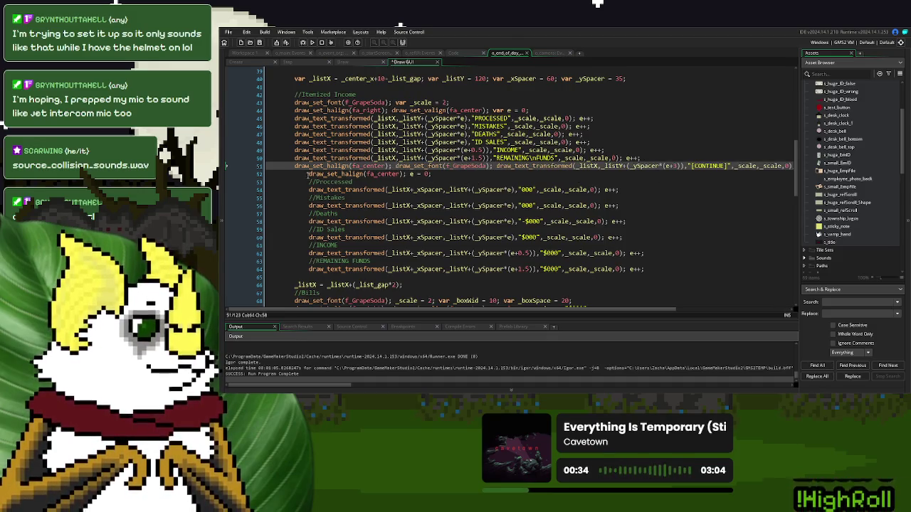
pyautogui.click(307, 174)
pyautogui.hotkey('ctrl', 'v')
# Step: Declare a _list_font variable set to f_GrapeSoda
pyautogui.scroll(4, 375, 148)
pyautogui.scroll(-1, 376, 148)
pyautogui.click(375, 149)
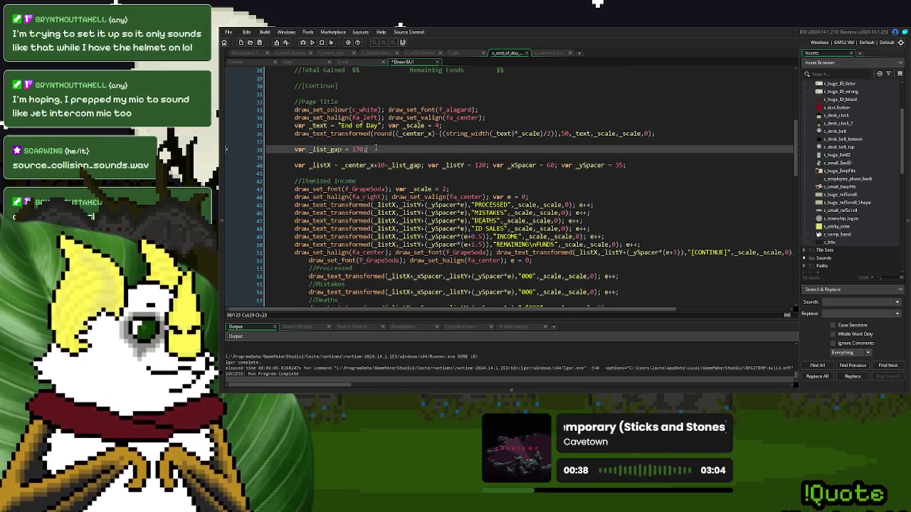
pyautogui.write('list_')
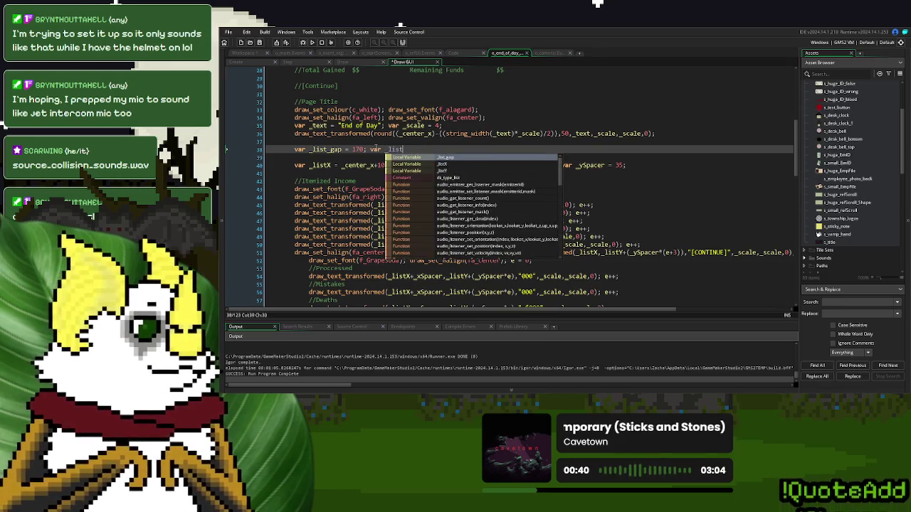
pyautogui.write('f')
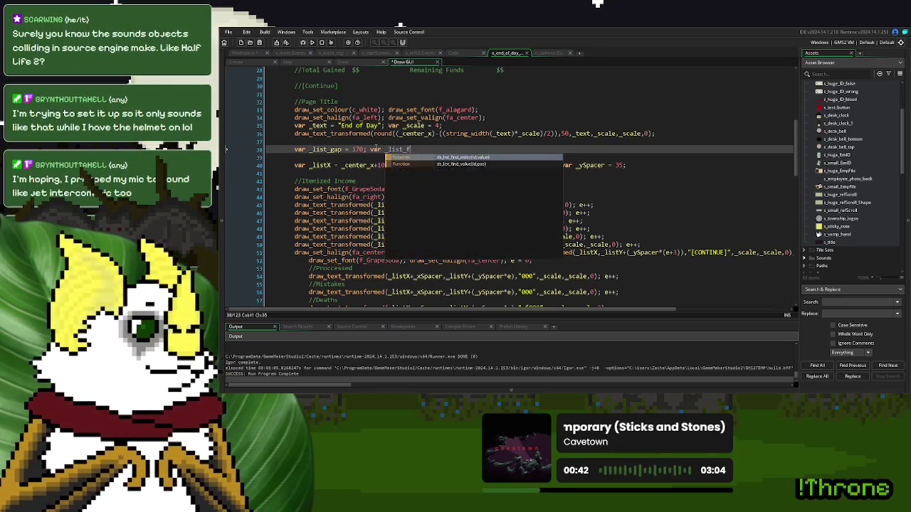
pyautogui.write('ont = f_gra')
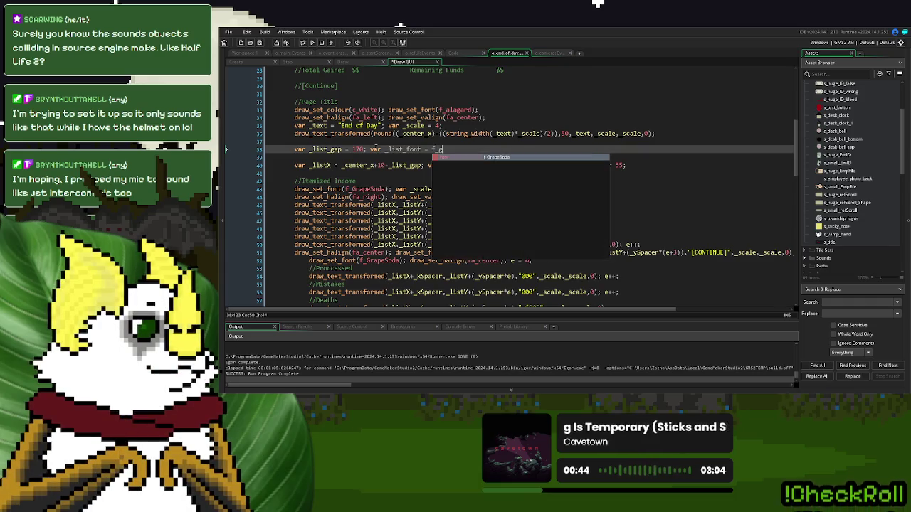
pyautogui.click(486, 158)
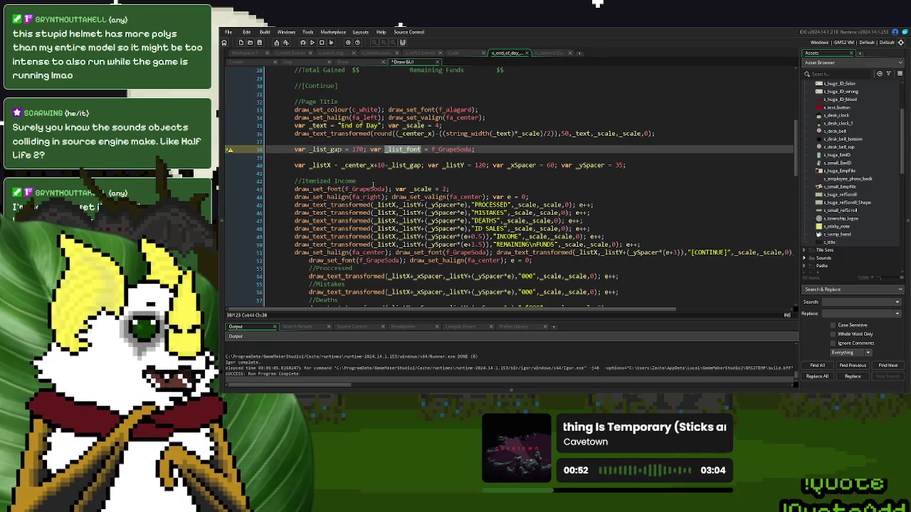
# Step: Replace f_GrapeSoda with _list_font on lines 43, 52 and 68
pyautogui.doubleClick(365, 189)
pyautogui.write('_list_font')
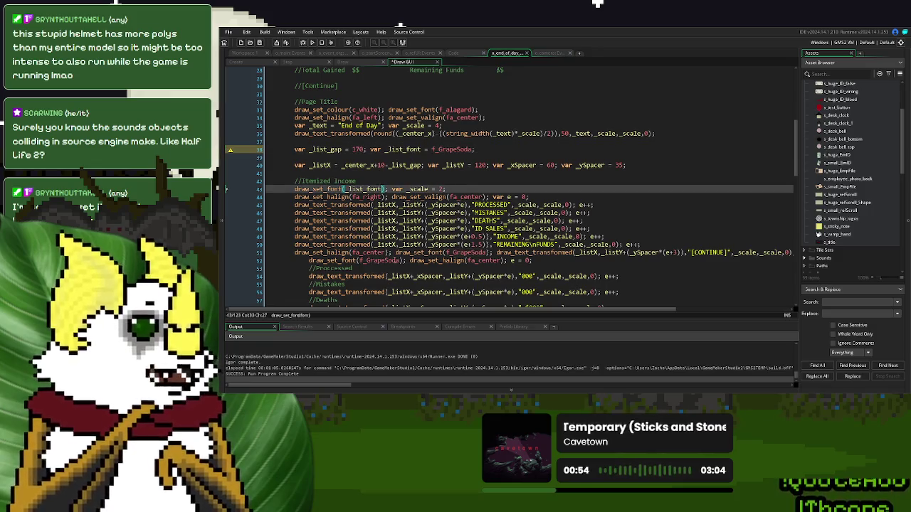
pyautogui.doubleClick(390, 260)
pyautogui.scroll(-4, 531, 243)
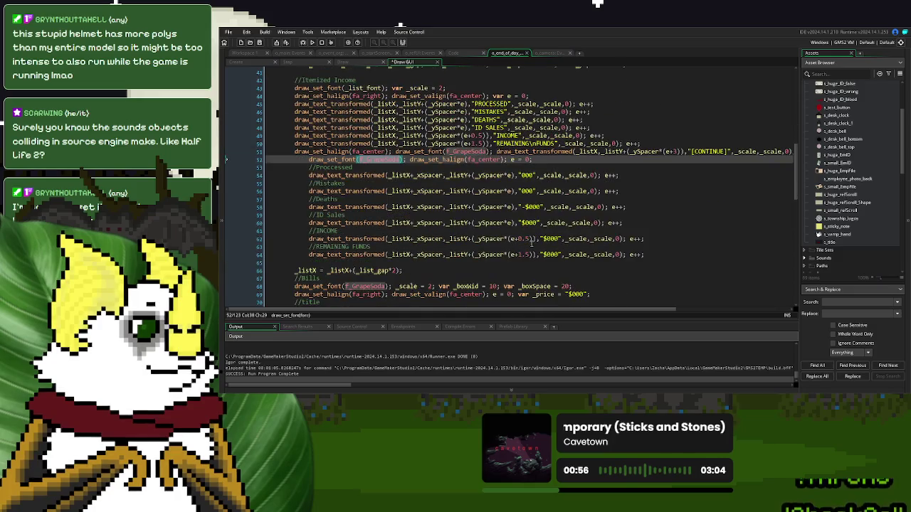
pyautogui.write('_list_font')
pyautogui.doubleClick(365, 286)
pyautogui.scroll(-10, 534, 228)
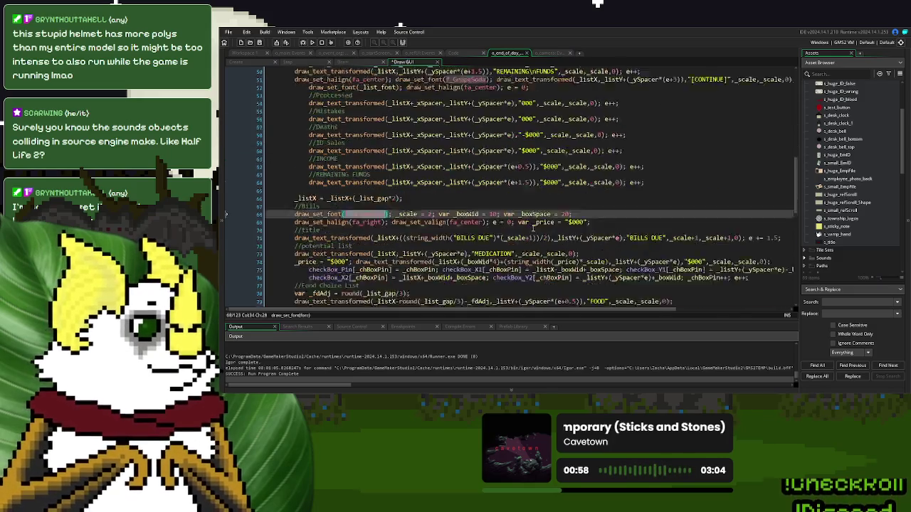
pyautogui.write('_list_font')
pyautogui.scroll(10, 498, 199)
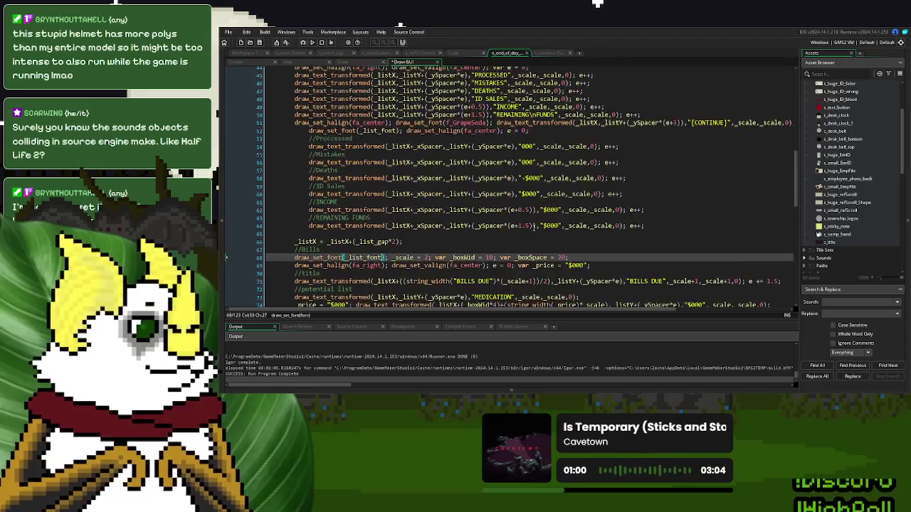
# Step: Set the [CONTINUE] font on line 51 to f_alagard and relaunch the game
pyautogui.doubleClick(459, 138)
pyautogui.hotkey('ctrl', 'c')
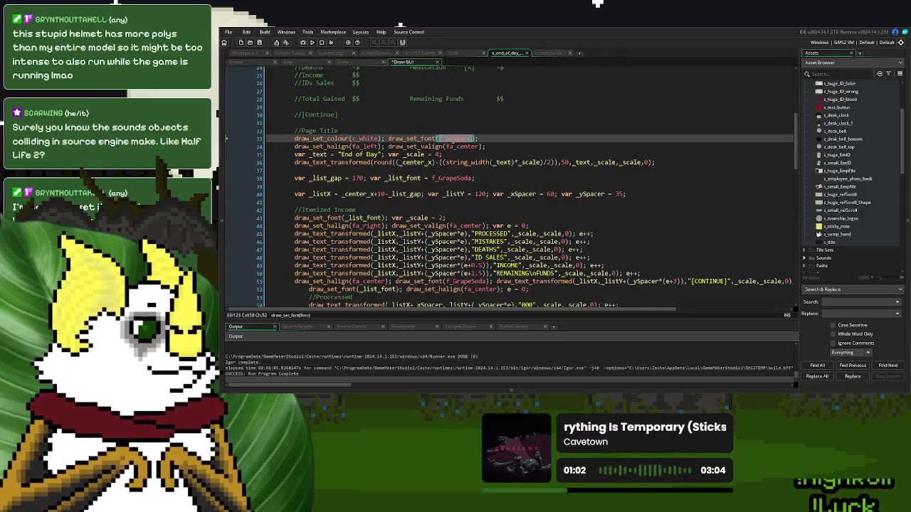
pyautogui.scroll(-4, 463, 225)
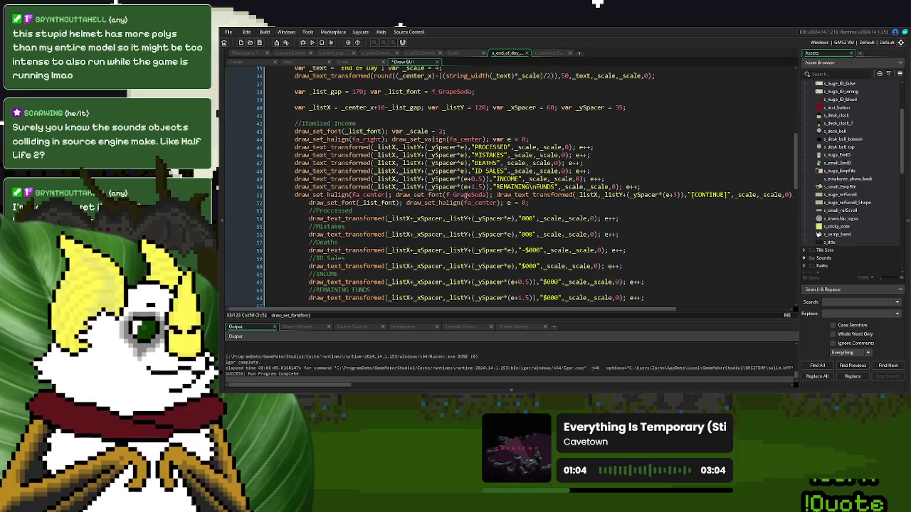
pyautogui.doubleClick(466, 195)
pyautogui.hotkey('ctrl', 'v')
pyautogui.click(330, 43)
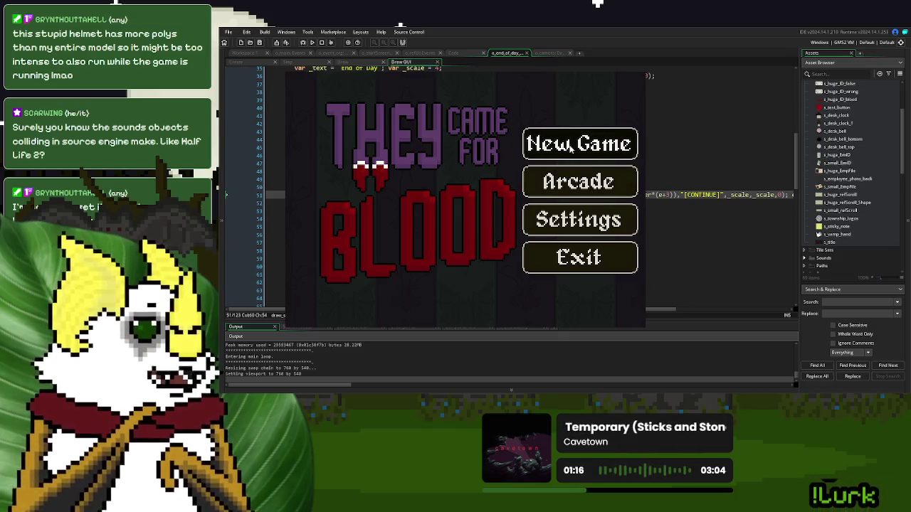
# Step: Start a new game, ring the bell, and continue past Day 1 Over to the End of Day summary
pyautogui.click(570, 145)
pyautogui.click(335, 284)
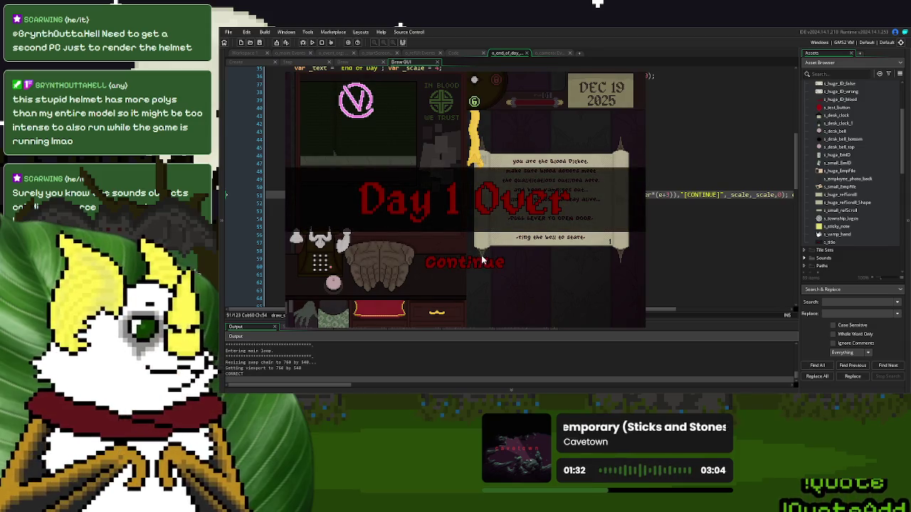
pyautogui.click(480, 264)
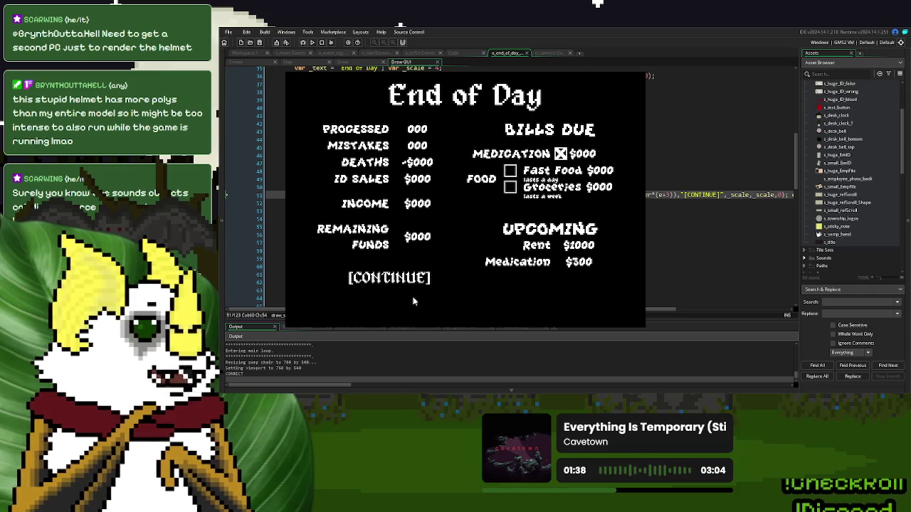
# Step: Close the game, multiply both CONTINUE scale arguments on line 51 by 2, and rerun
pyautogui.click(641, 73)
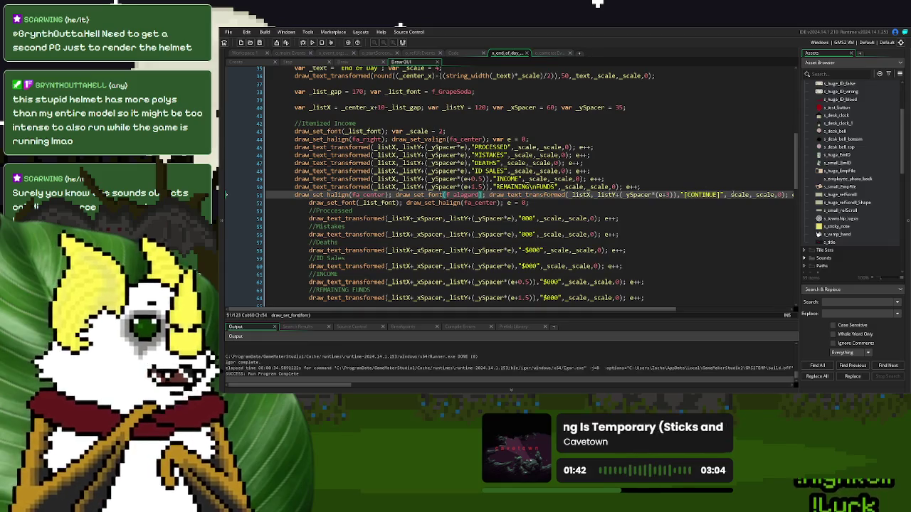
pyautogui.click(745, 195)
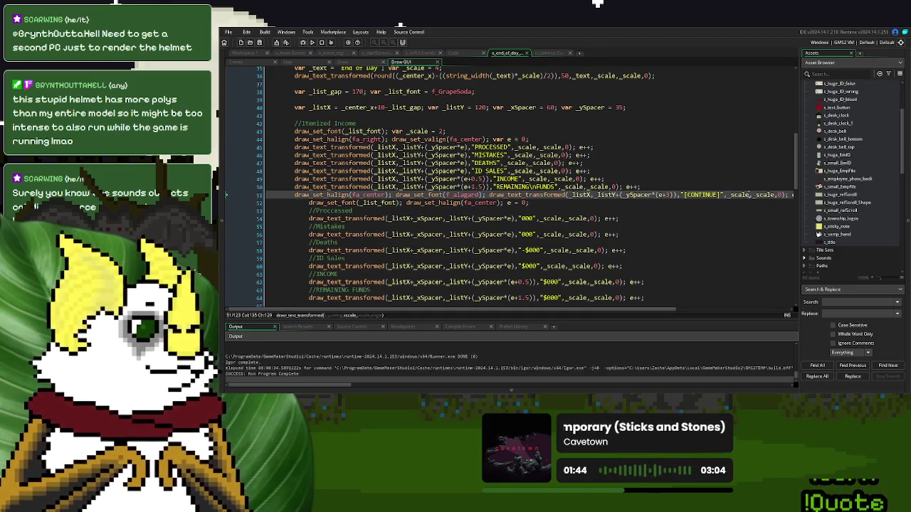
pyautogui.hscroll(3, 498, 192)
pyautogui.doubleClick(558, 192)
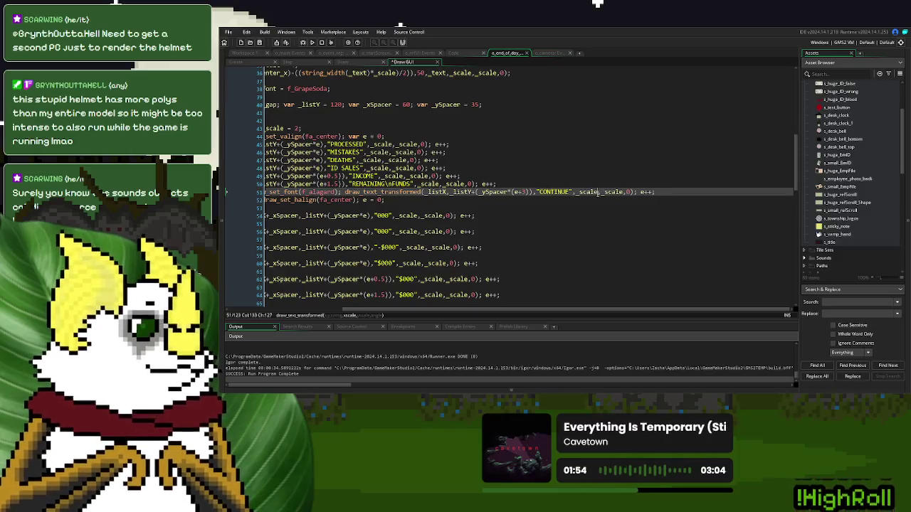
pyautogui.write('*2')
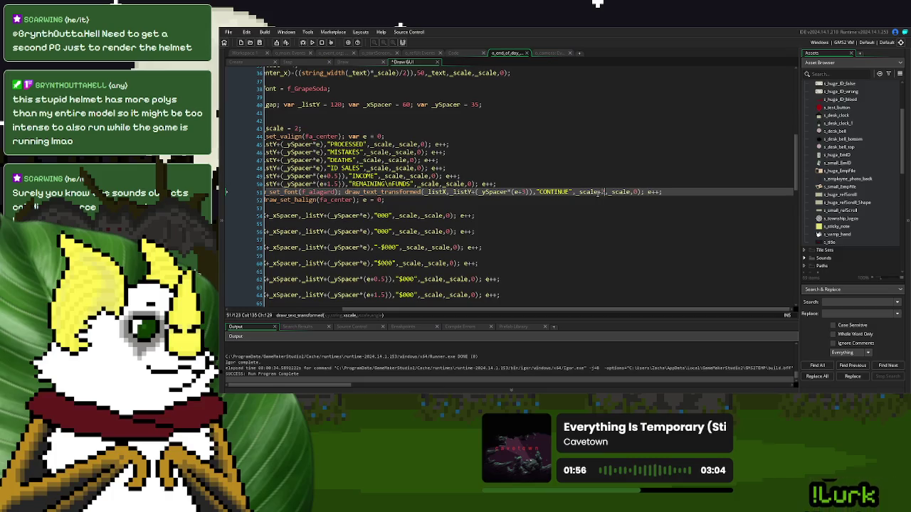
pyautogui.click(630, 192)
pyautogui.write('*2')
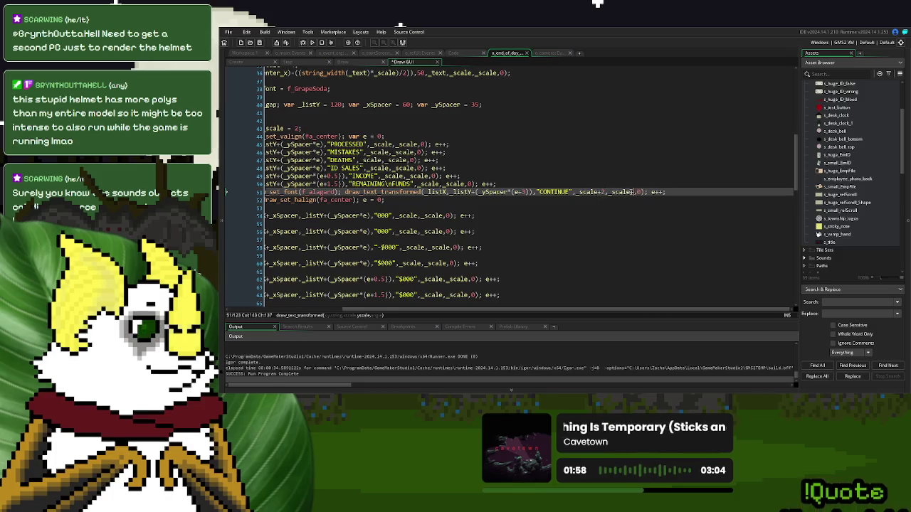
pyautogui.click(315, 46)
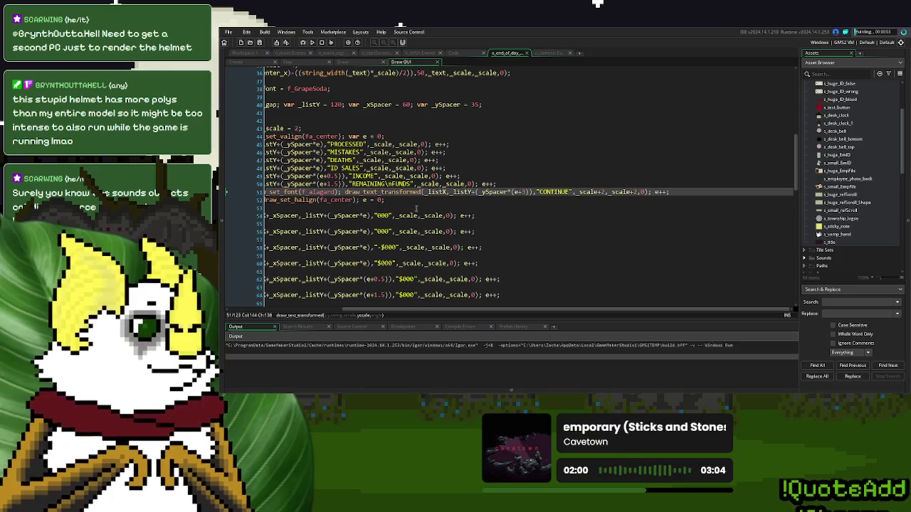
pyautogui.hscroll(-3, 424, 304)
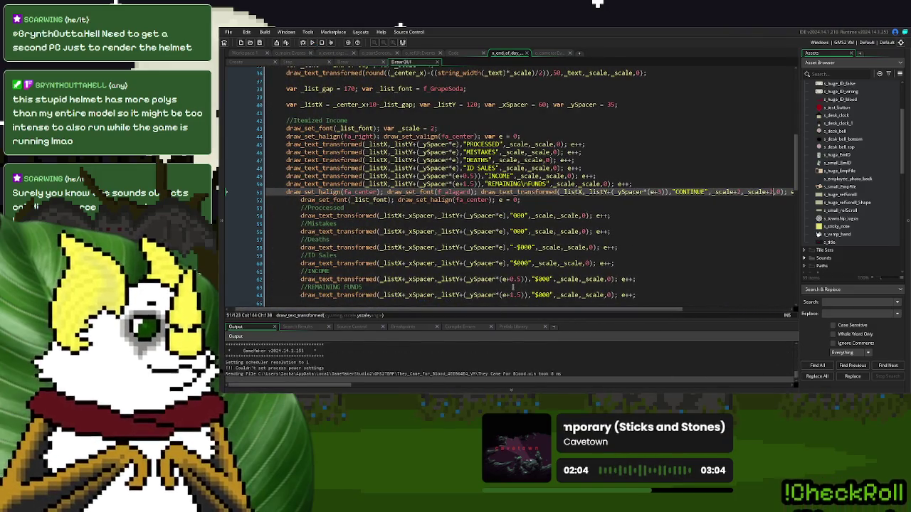
pyautogui.click(578, 144)
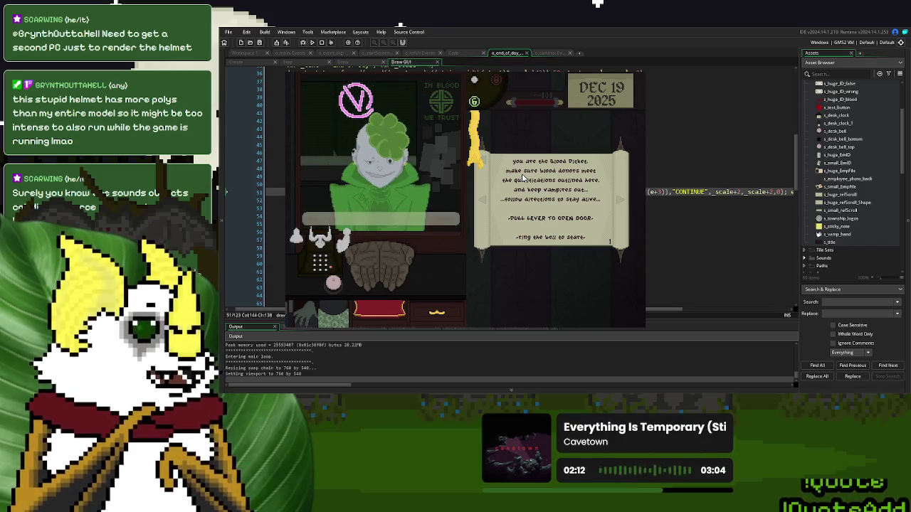
pyautogui.click(339, 288)
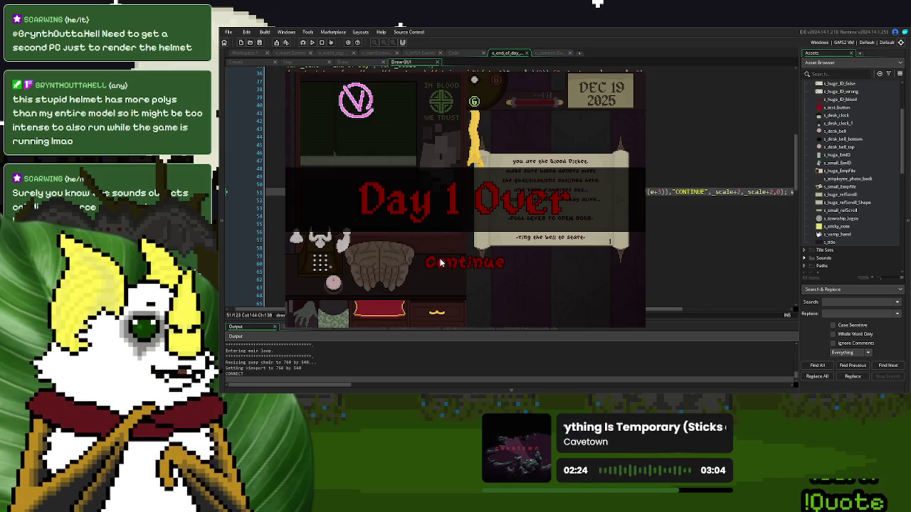
pyautogui.click(479, 262)
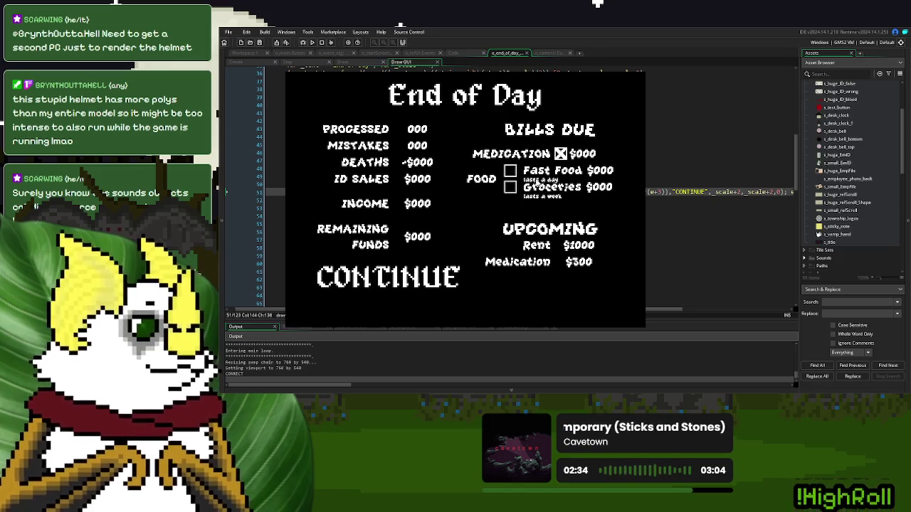
pyautogui.press('Escape')
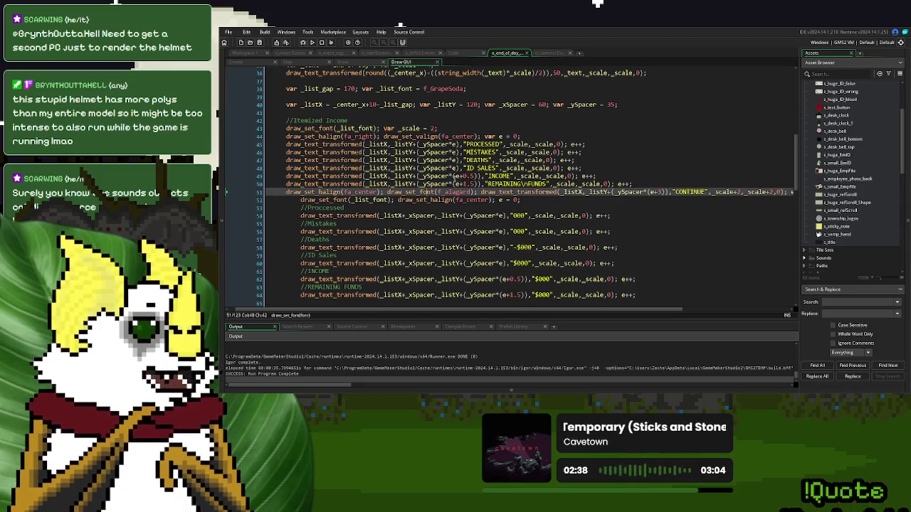
# Step: Copy draw_set_colour(c_white); from line 33 and paste it before lines 51 and 52
pyautogui.scroll(2, 512, 185)
pyautogui.click(375, 91)
pyautogui.moveTo(376, 92); pyautogui.dragTo(287, 93)
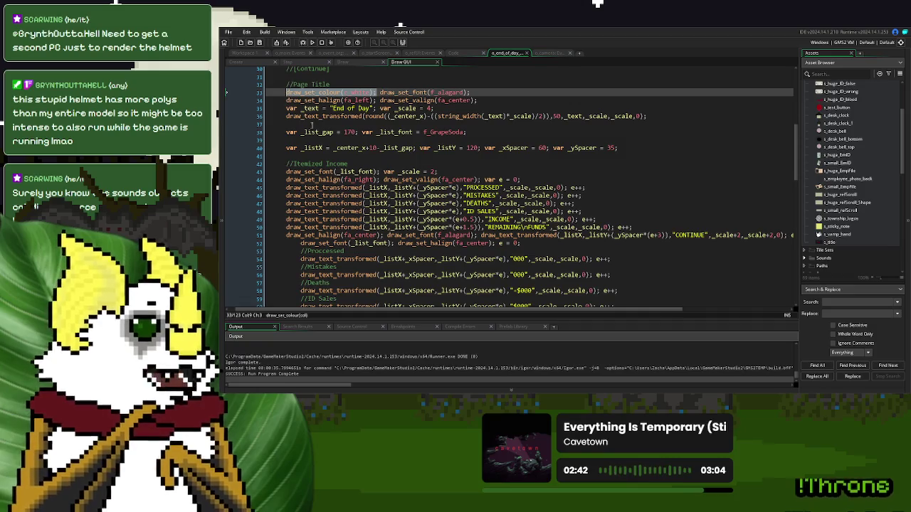
pyautogui.hotkey('ctrl', 'c')
pyautogui.click(300, 242)
pyautogui.hotkey('ctrl', 'v')
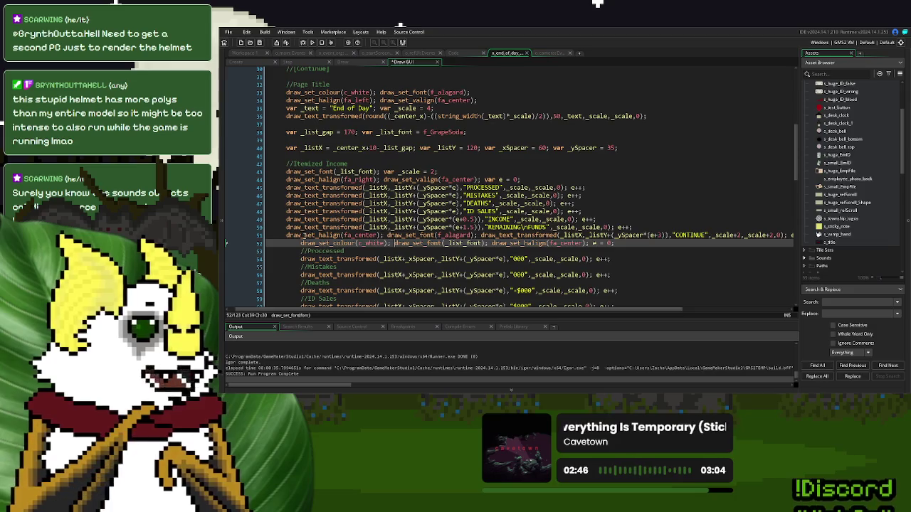
pyautogui.click(288, 234)
pyautogui.hotkey('ctrl', 'v')
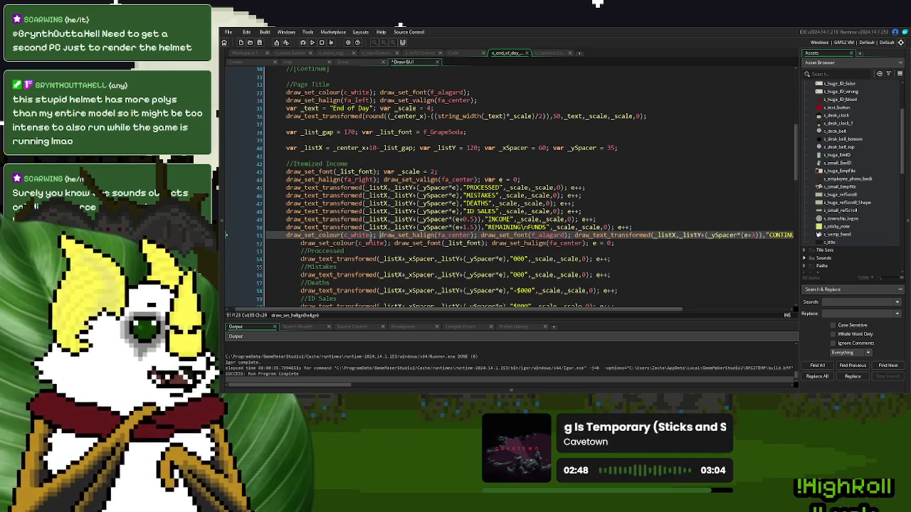
pyautogui.press('Return')
# Step: Put the white colour statement and the CONTINUE draw call on separate lines
pyautogui.scroll(-4, 375, 228)
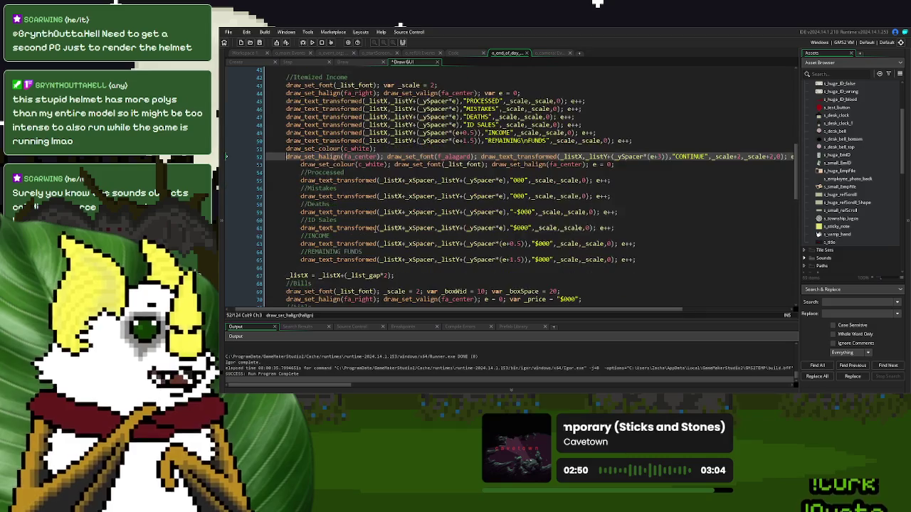
pyautogui.click(478, 157)
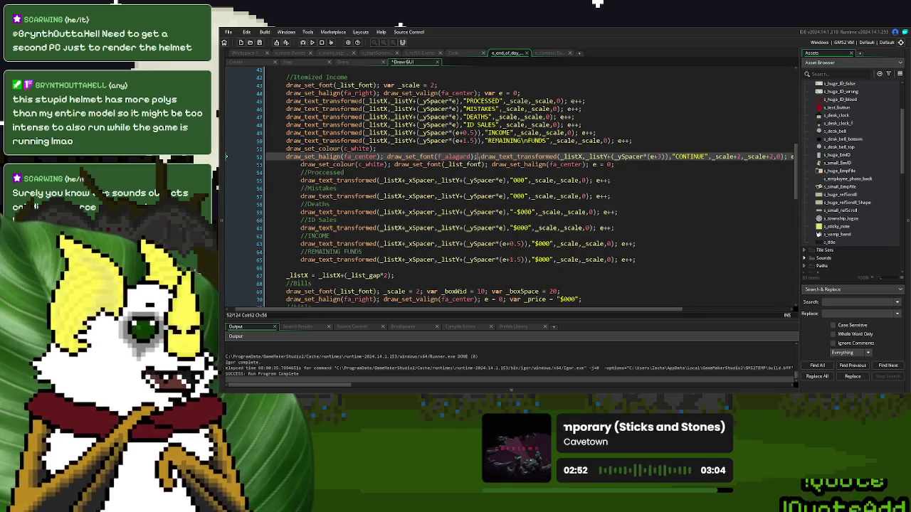
pyautogui.press('Return')
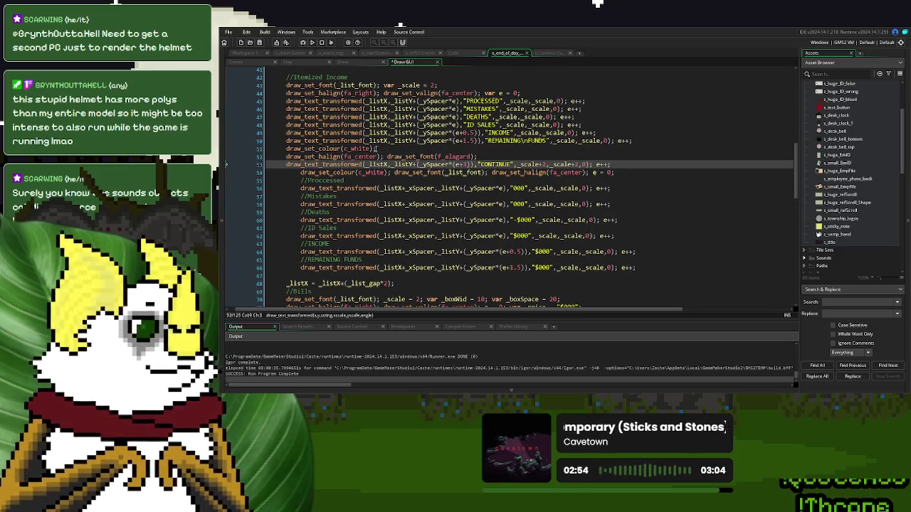
pyautogui.click(375, 148)
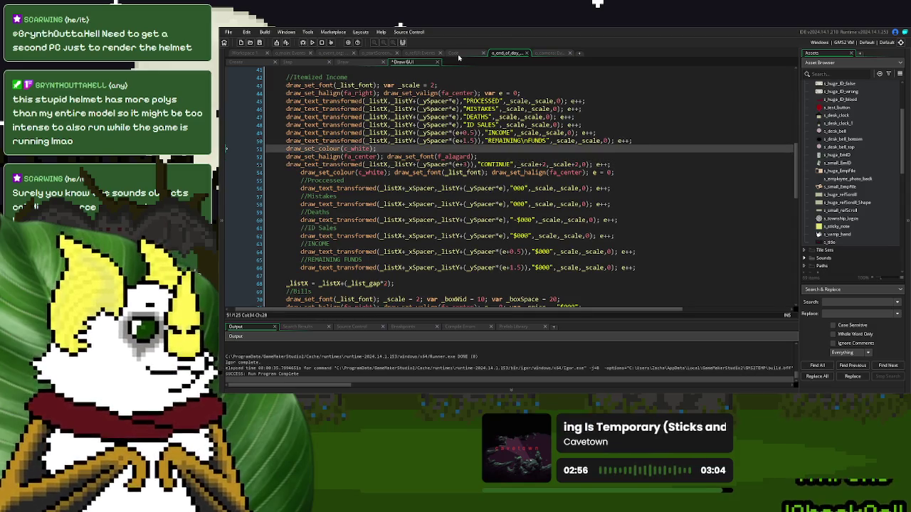
pyautogui.click(451, 56)
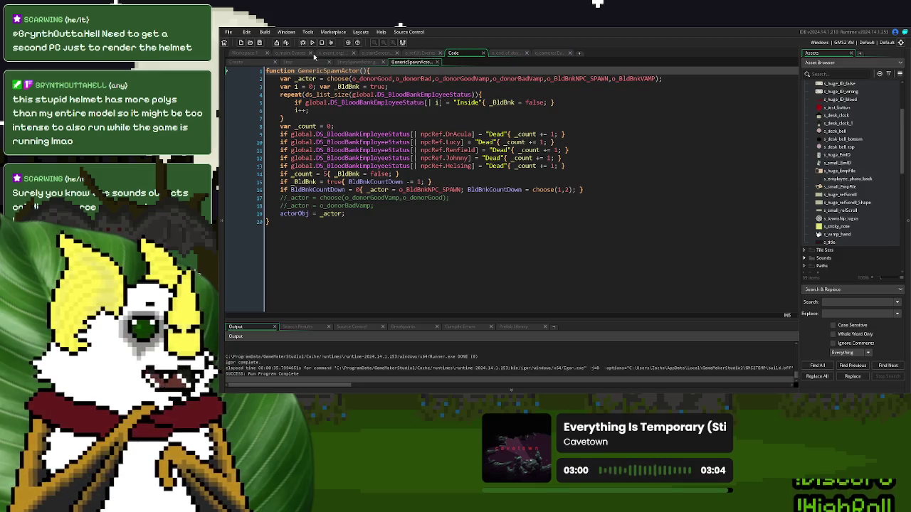
# Step: Replace the CONTINUE label's white colour with o_event's merge_color(c_ltgray,c_maroon,0.2) line
pyautogui.click(338, 55)
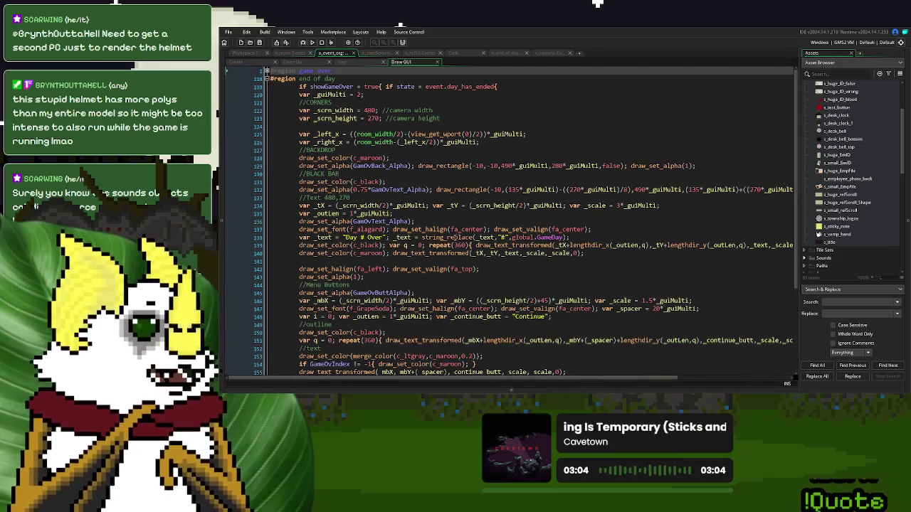
pyautogui.scroll(-5, 400, 205)
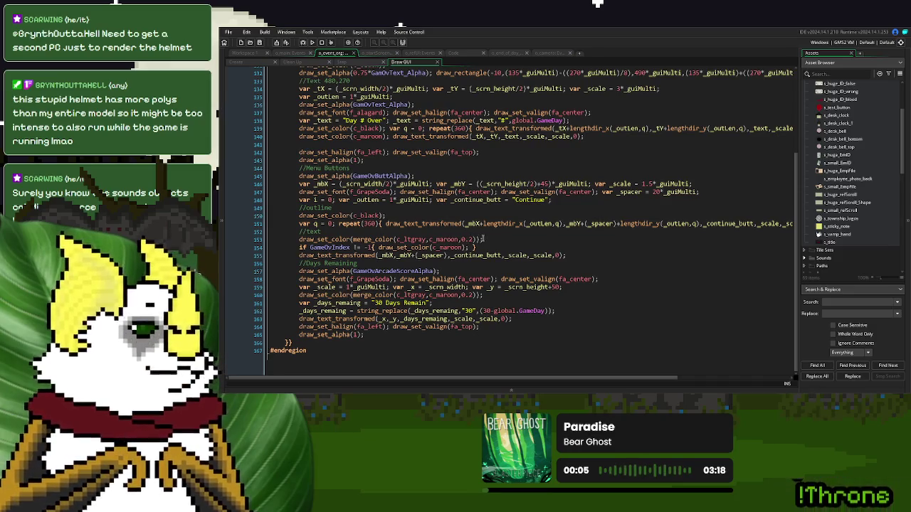
pyautogui.moveTo(483, 242); pyautogui.dragTo(302, 245)
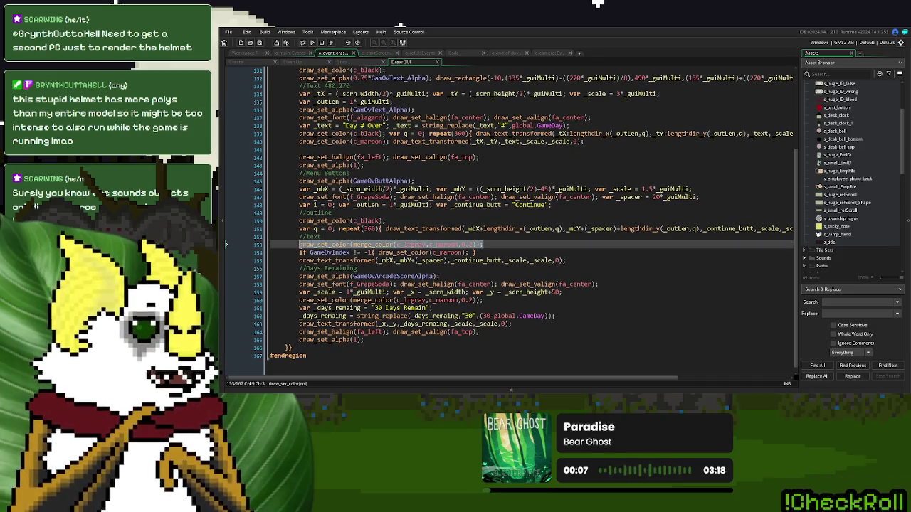
pyautogui.click(549, 55)
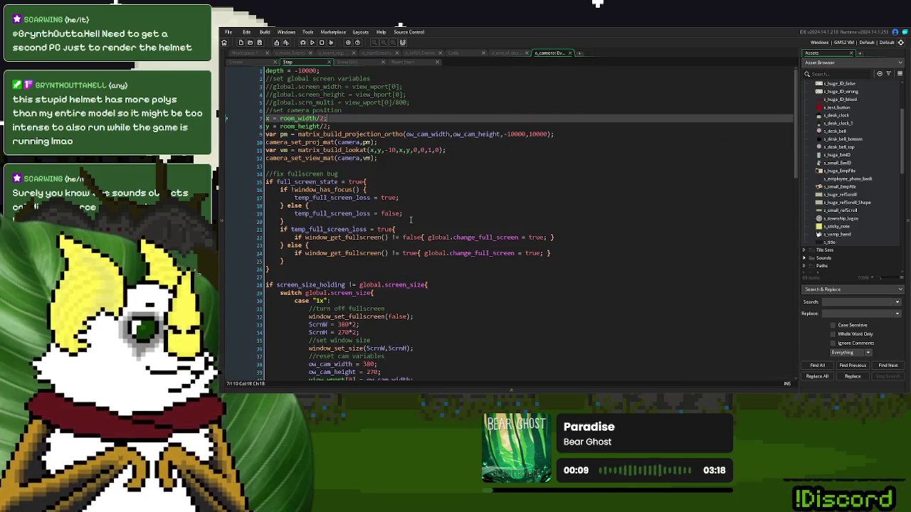
pyautogui.click(510, 53)
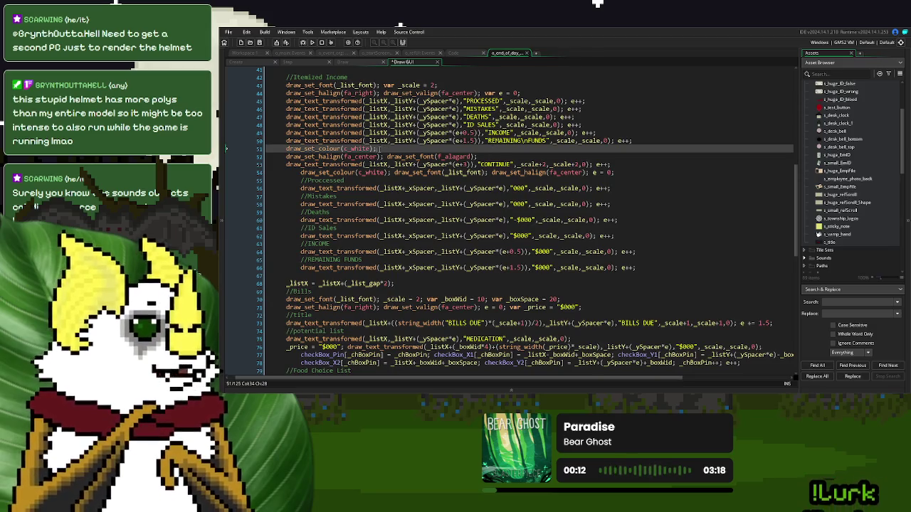
pyautogui.hotkey('ctrl', 'v')
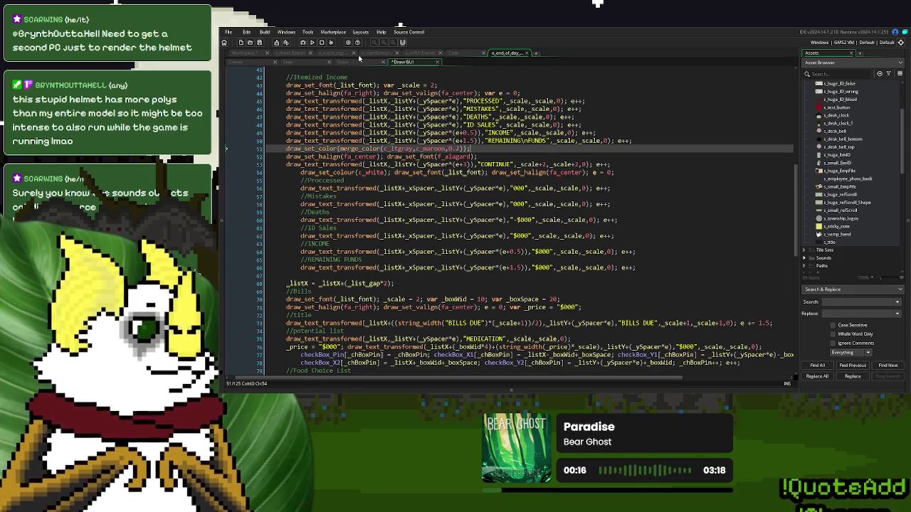
# Step: Copy the Day Over screen's maroon highlight if-statement into line 51 as a // comment
pyautogui.click(327, 54)
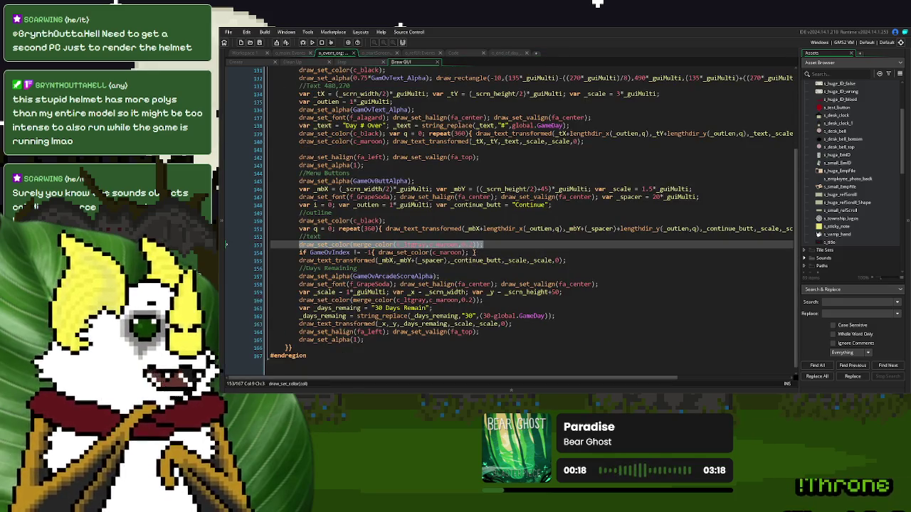
pyautogui.moveTo(473, 253); pyautogui.dragTo(378, 252)
pyautogui.moveTo(493, 252); pyautogui.dragTo(300, 257)
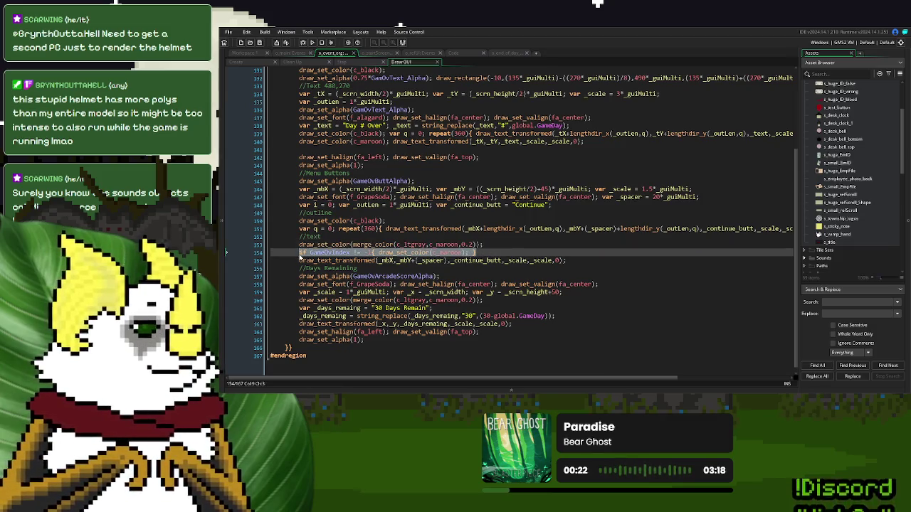
pyautogui.click(465, 54)
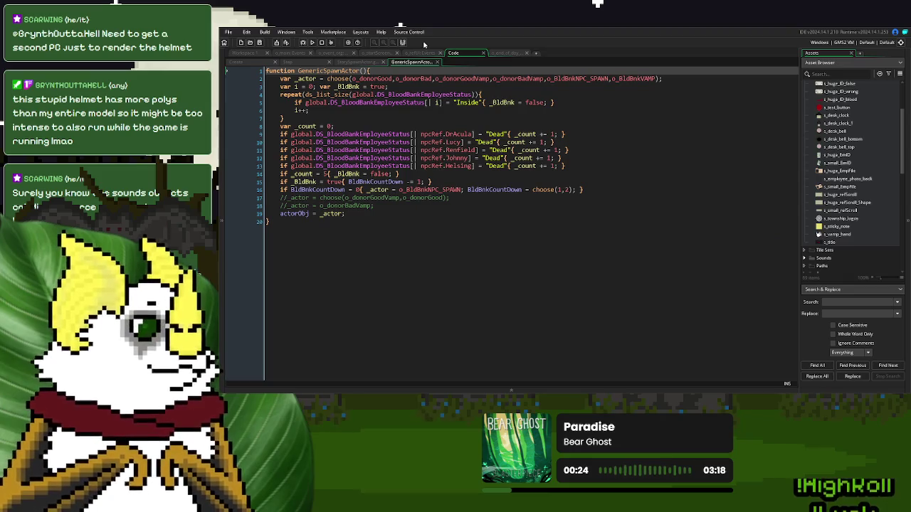
pyautogui.click(516, 56)
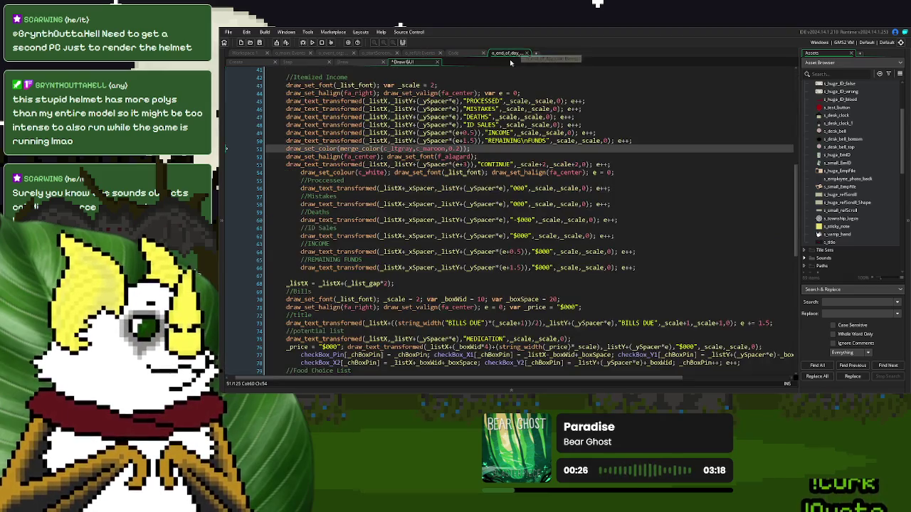
pyautogui.write('//')
pyautogui.hotkey('ctrl', 'v')
# Step: Test-run a new game through Day Over to End of Day, checking the grey-maroon CONTINUE, then close it
pyautogui.click(311, 43)
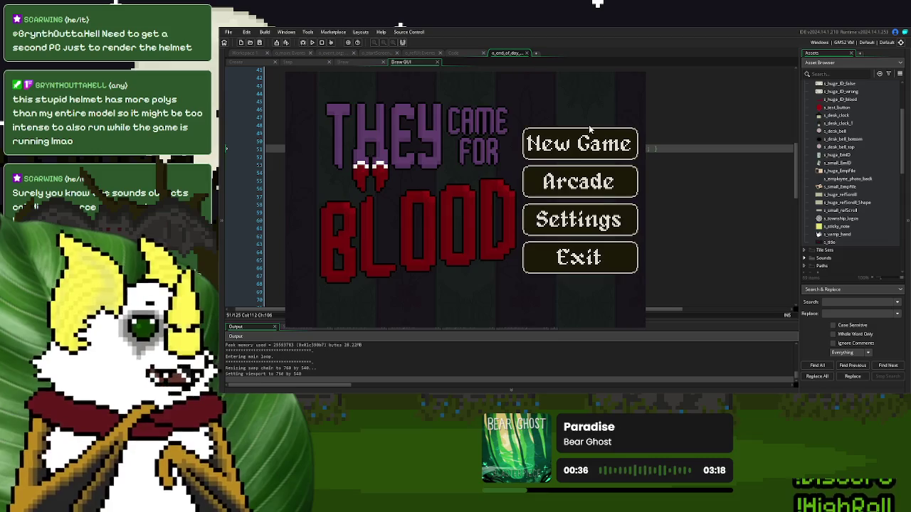
pyautogui.click(590, 139)
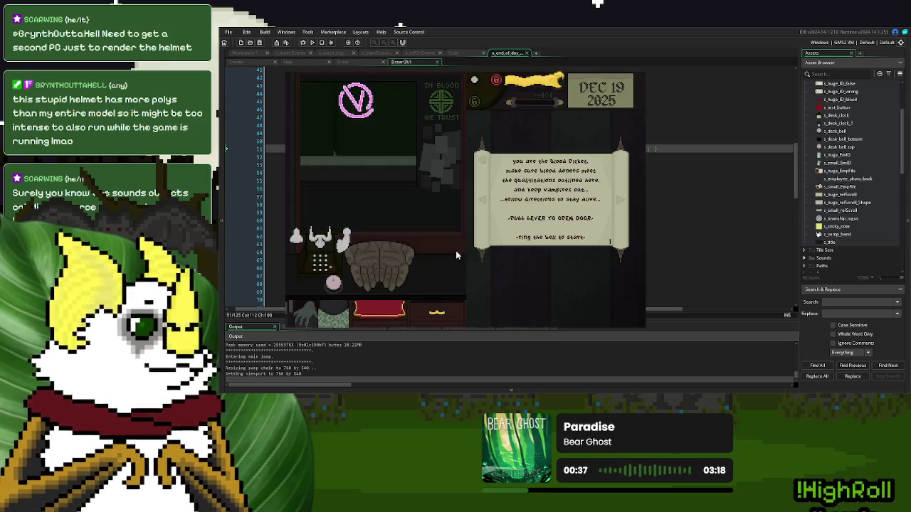
pyautogui.click(491, 105)
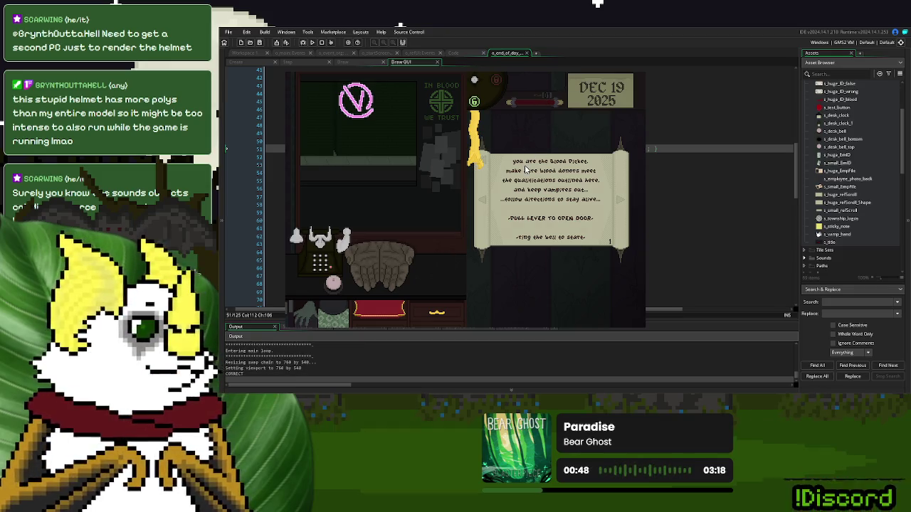
pyautogui.click(478, 264)
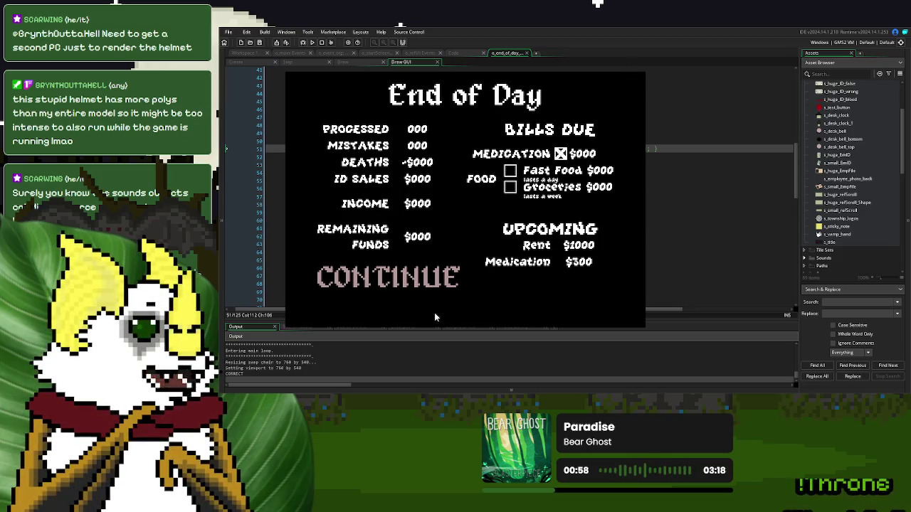
pyautogui.press('Escape')
pyautogui.click(488, 241)
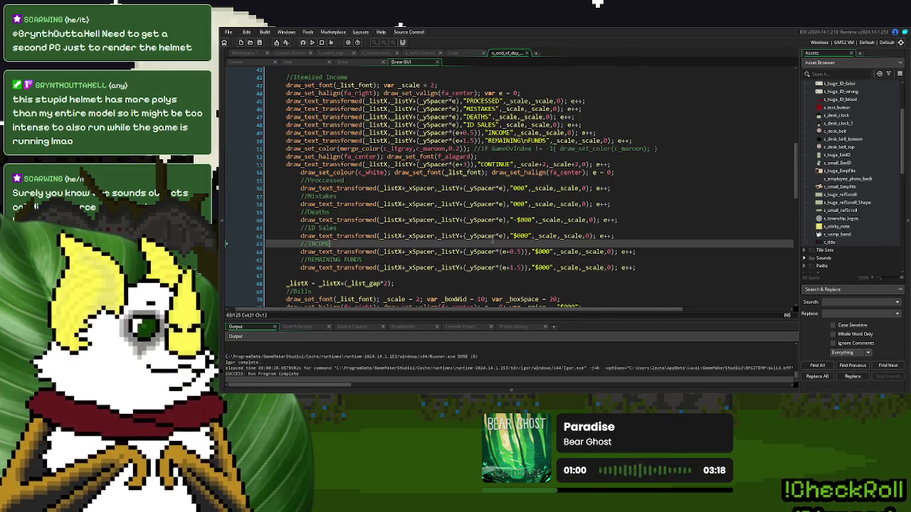
# Step: Change both CONTINUE scale arguments on line 53 from _scale+2 to _scale+1 and run the game
pyautogui.click(547, 164)
pyautogui.press('BackSpace')
pyautogui.write('1')
pyautogui.doubleClick(576, 165)
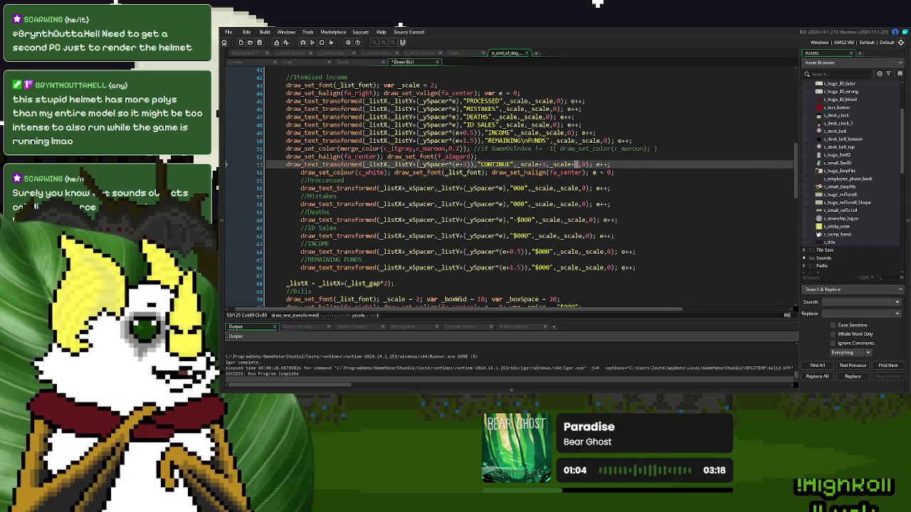
pyautogui.click(313, 42)
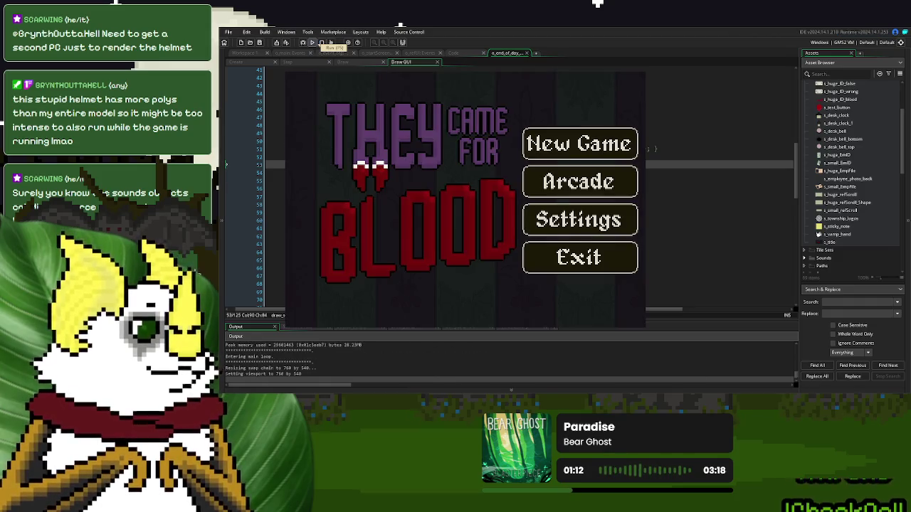
# Step: Start a new game, ring the bell, continue past Day 1 Over to view the smaller CONTINUE, then close
pyautogui.click(602, 146)
pyautogui.click(334, 283)
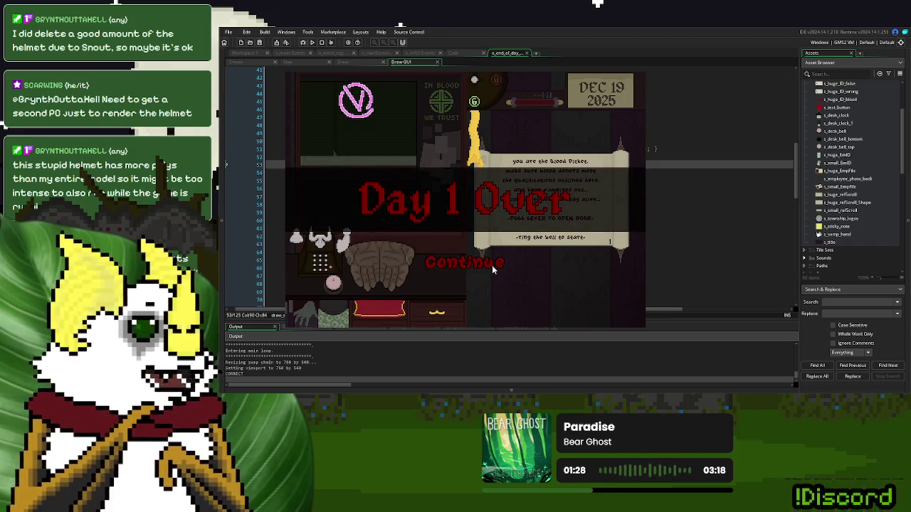
pyautogui.click(492, 266)
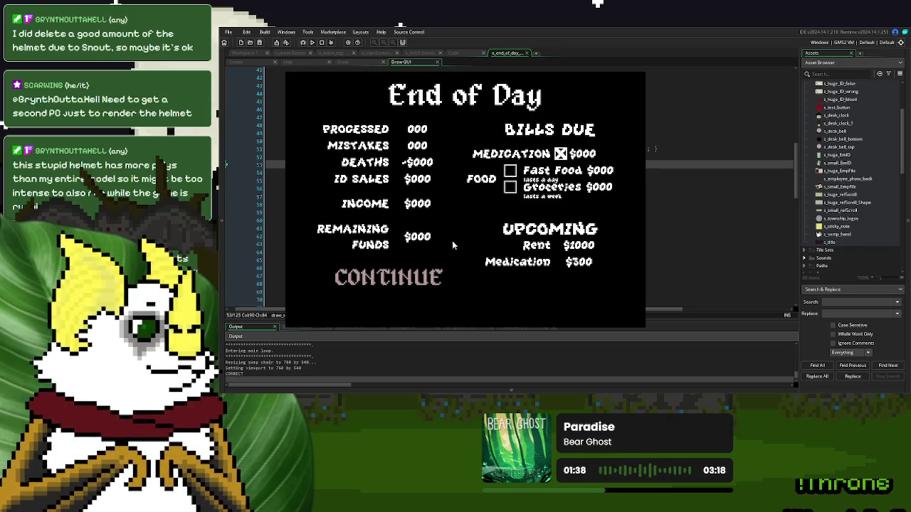
pyautogui.click(639, 74)
pyautogui.click(410, 204)
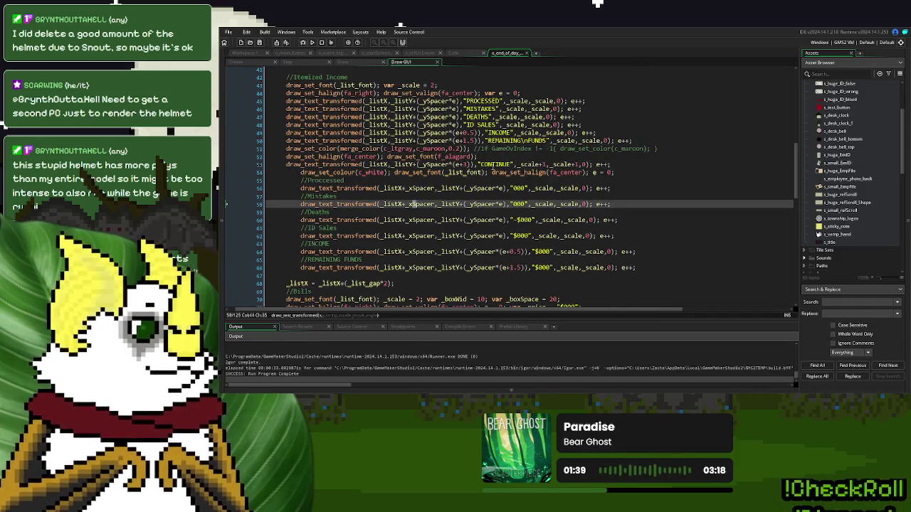
# Step: Replace CONTINUE with "End Day "+string(global.GameDay), copying global.GameDay from the game-over object's code
pyautogui.doubleClick(493, 166)
pyautogui.write('End Day')
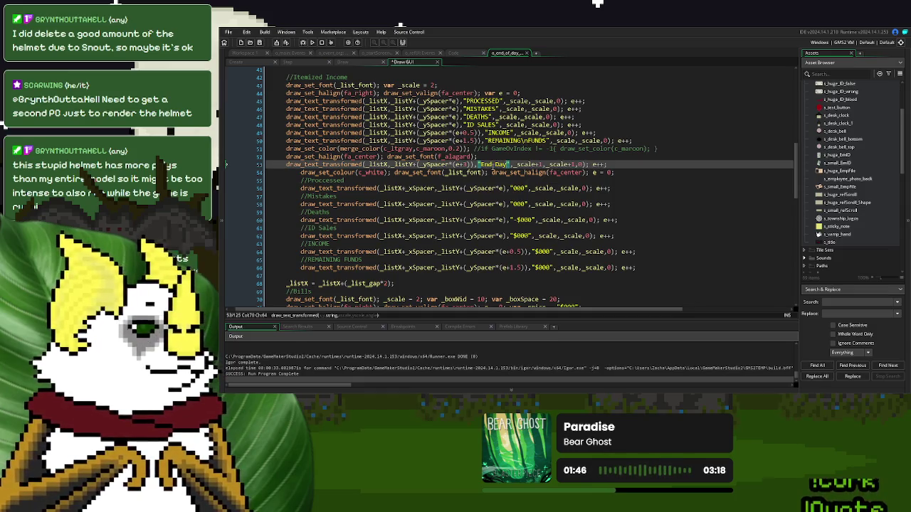
pyautogui.write(' "+')
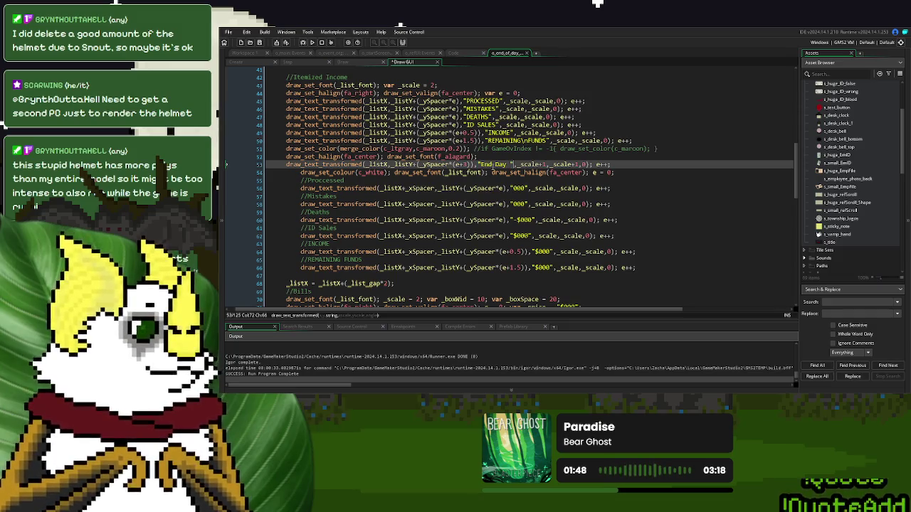
pyautogui.write('string(')
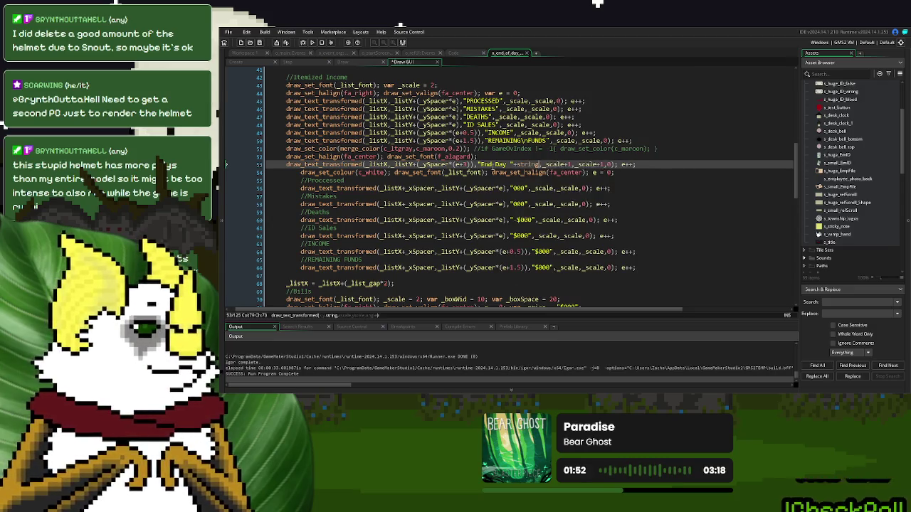
pyautogui.press('BackSpace')
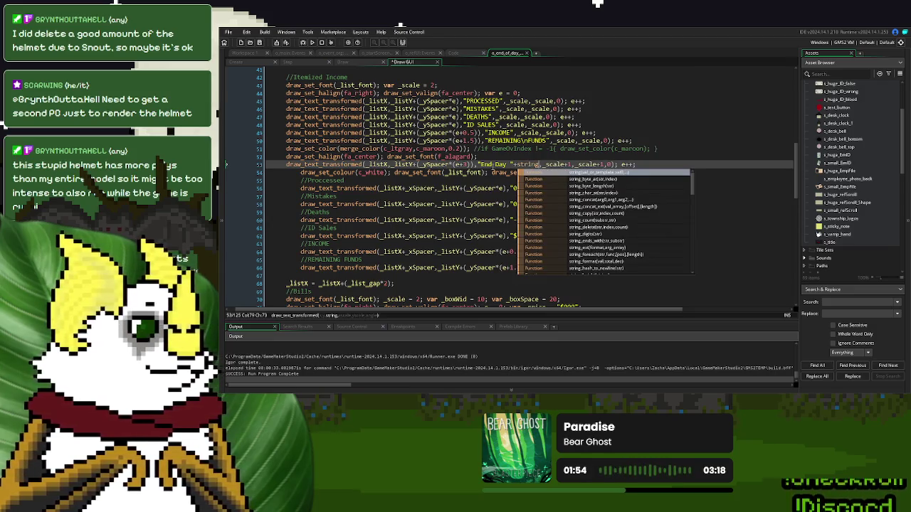
pyautogui.write('(')
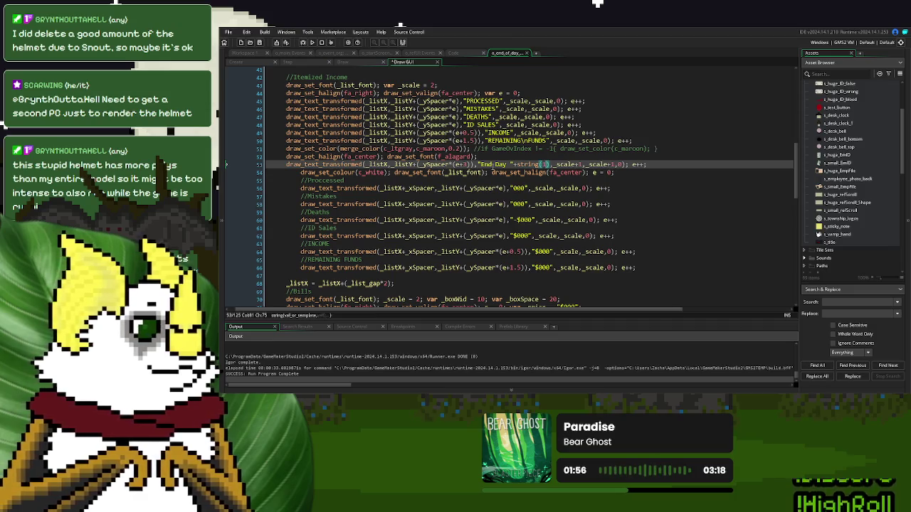
pyautogui.scroll(1, 494, 165)
pyautogui.scroll(3, 494, 164)
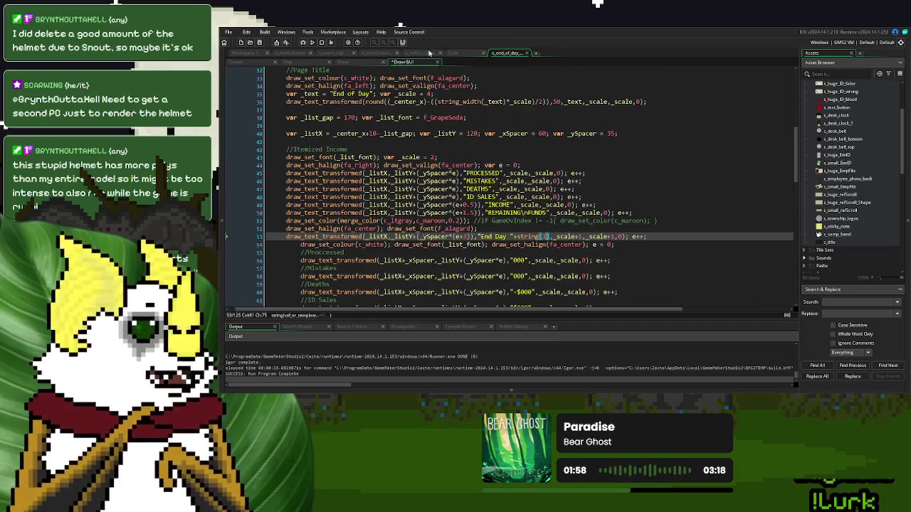
pyautogui.click(333, 52)
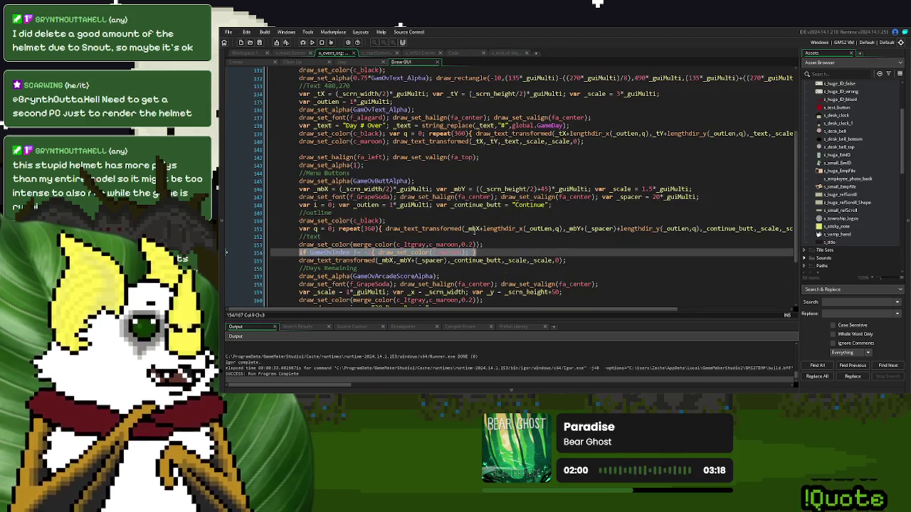
pyautogui.click(493, 220)
pyautogui.moveTo(566, 125); pyautogui.dragTo(512, 125)
pyautogui.click(506, 53)
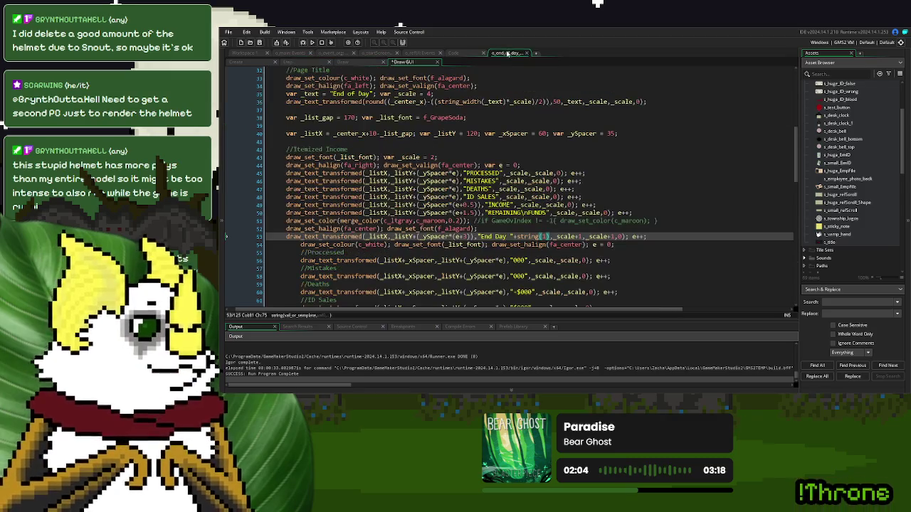
pyautogui.write('global.GameDay')
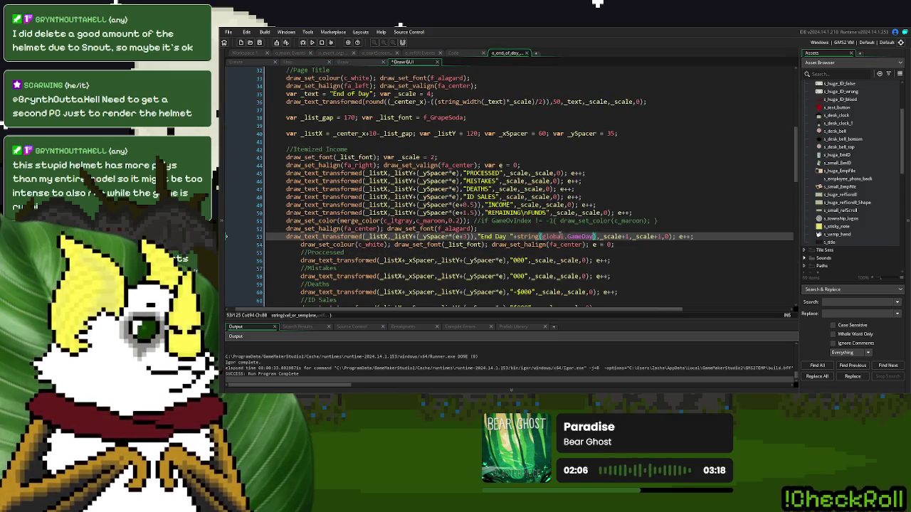
# Step: Append +string(global.GameDay) to the End of Day page-title text on line 35
pyautogui.moveTo(597, 236); pyautogui.dragTo(513, 236)
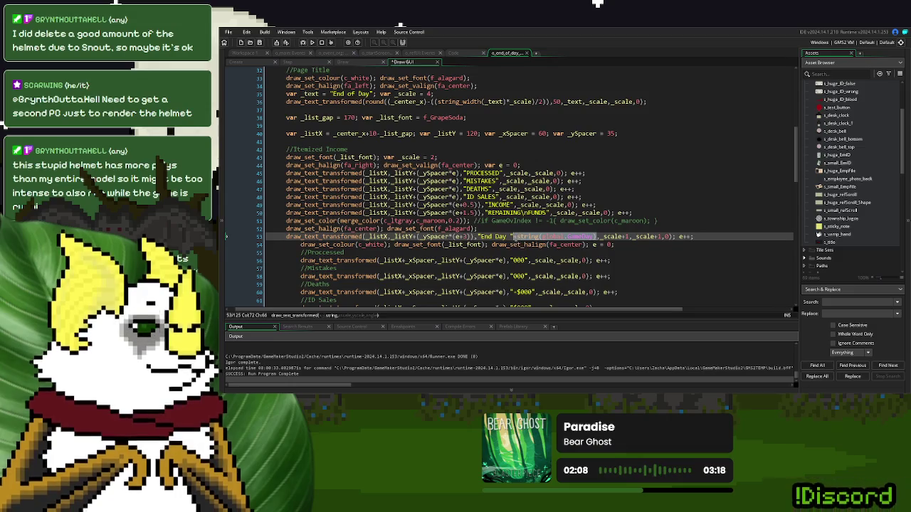
pyautogui.scroll(2, 449, 179)
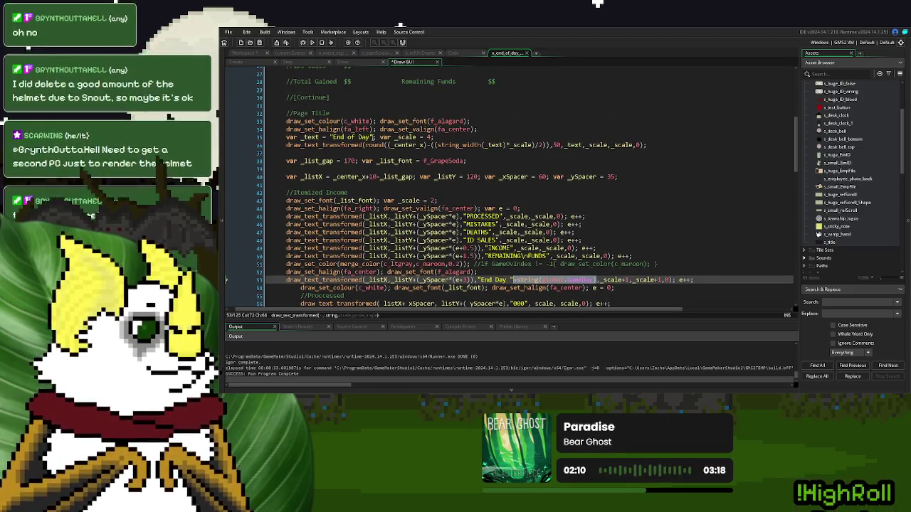
pyautogui.hotkey('ctrl', 'c')
pyautogui.click(373, 136)
pyautogui.hotkey('ctrl', 'v')
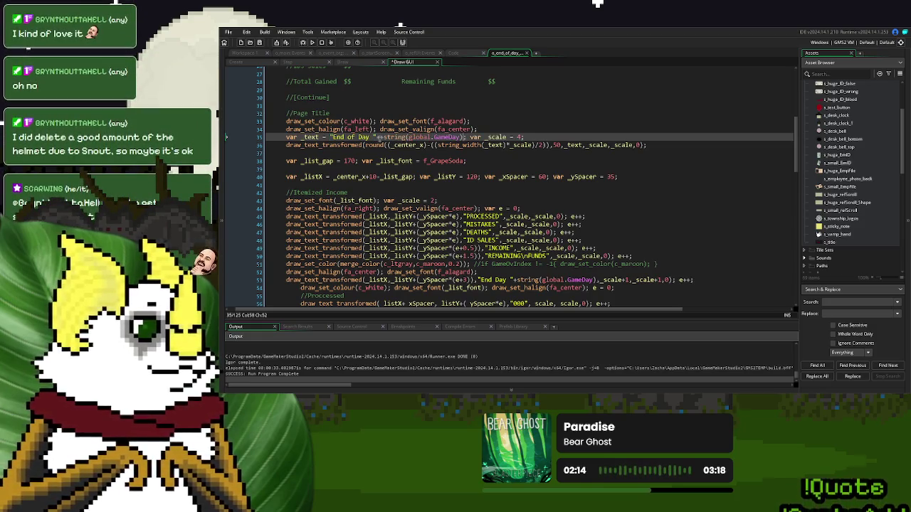
pyautogui.press('BackSpace')
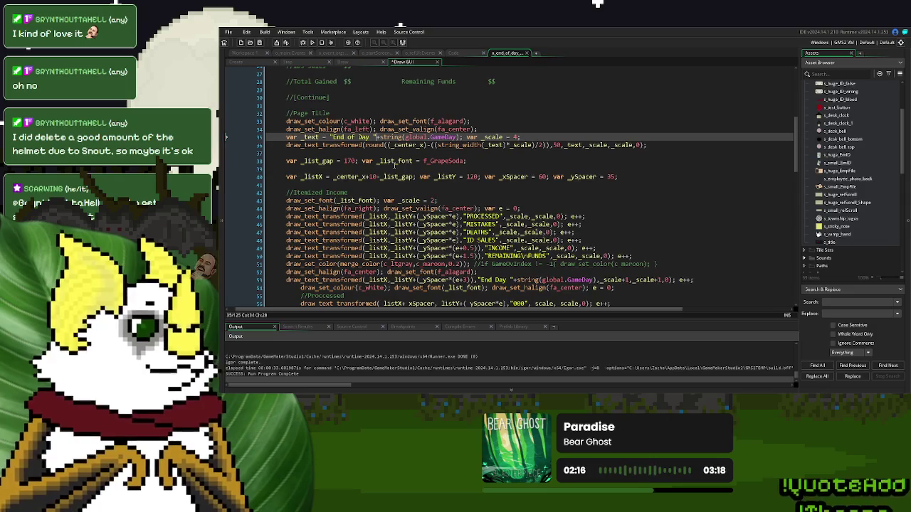
pyautogui.scroll(-2, 395, 165)
# Step: Run a new game through Day 1 Over to confirm the "End of Day 1" title and "End Day 1" label
pyautogui.click(312, 42)
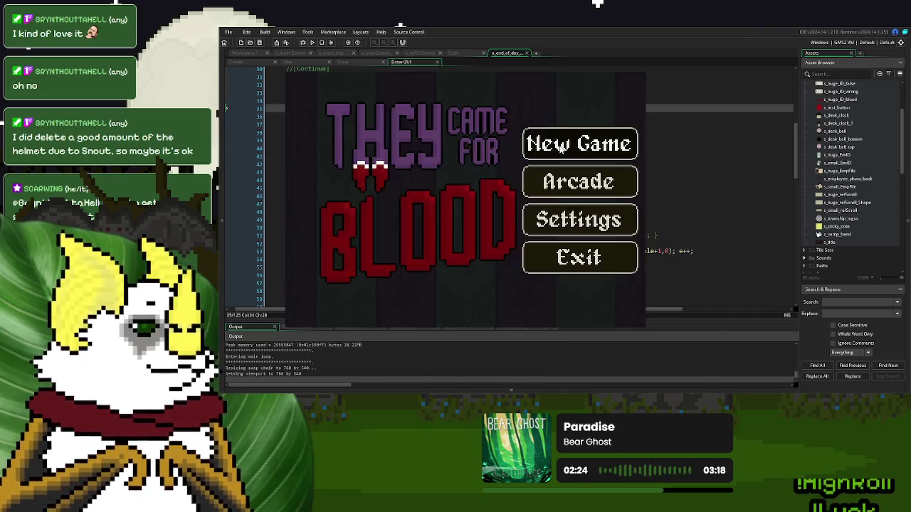
pyautogui.click(561, 146)
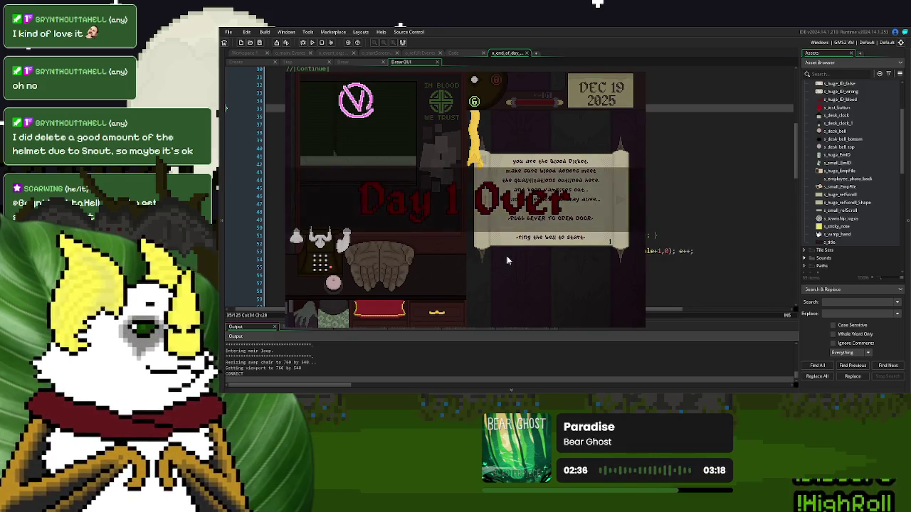
pyautogui.click(482, 263)
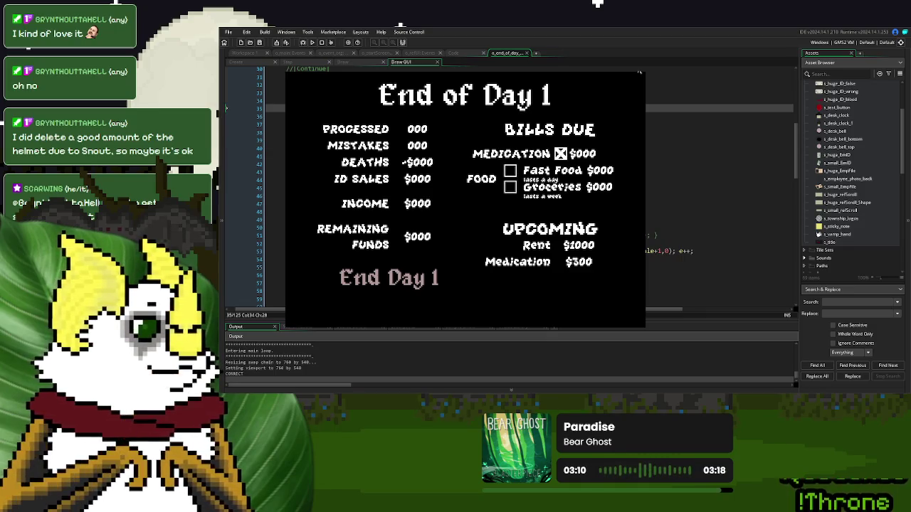
pyautogui.press('Escape')
pyautogui.click(582, 195)
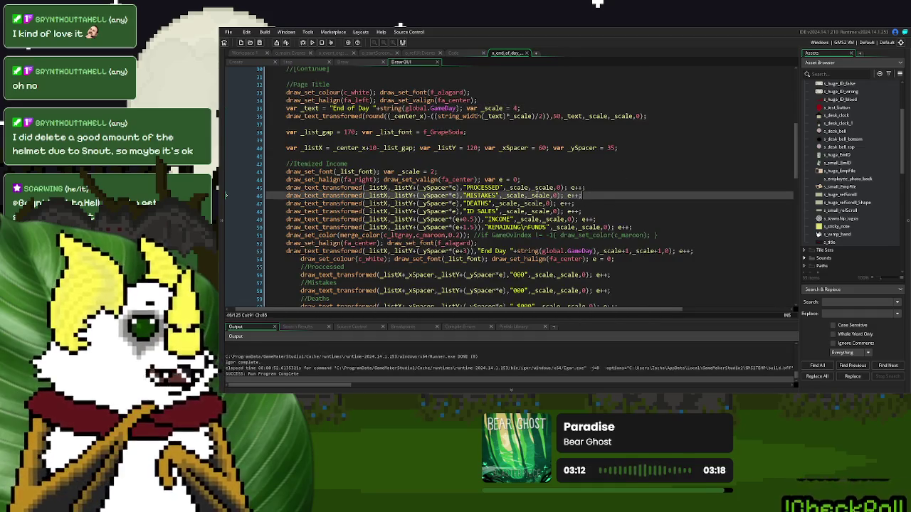
# Step: Scroll the o_end_of_day Draw GUI code to the Food Choice List and Upcoming Bills drawing calls
pyautogui.scroll(-15, 526, 185)
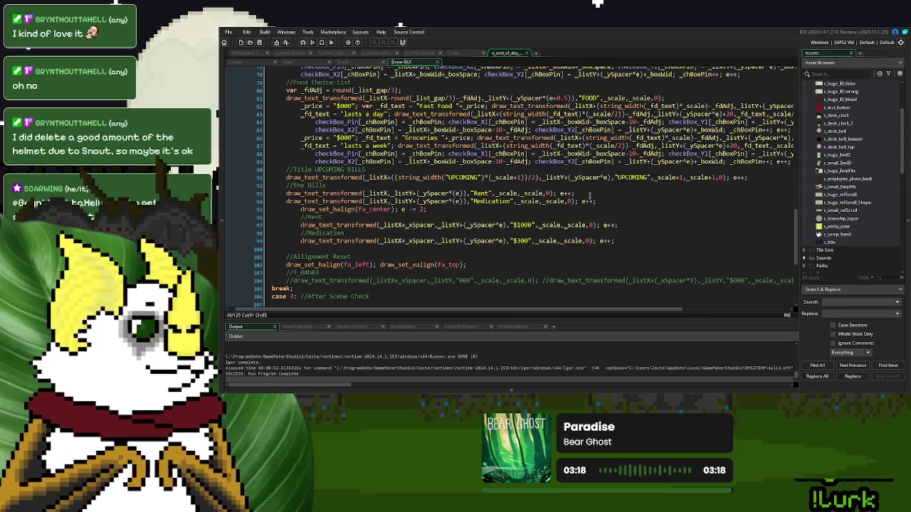
pyautogui.scroll(9, 589, 195)
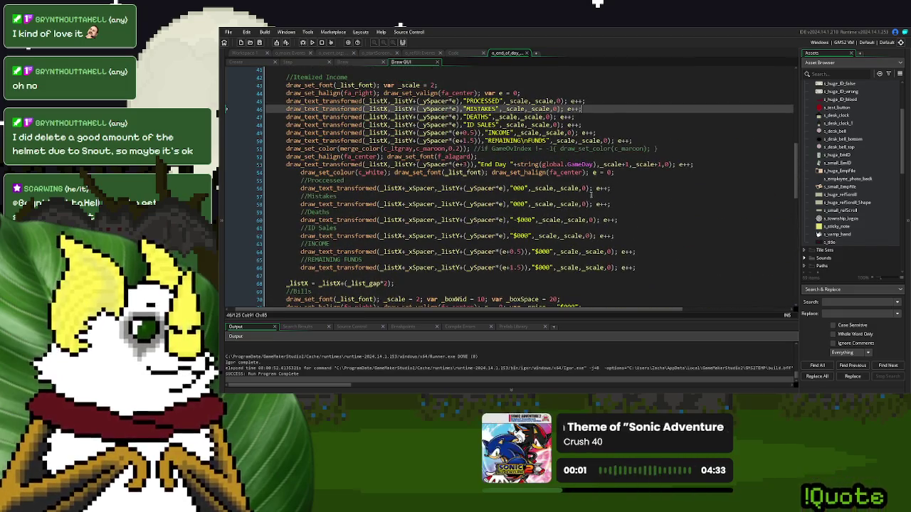
pyautogui.scroll(-8, 590, 195)
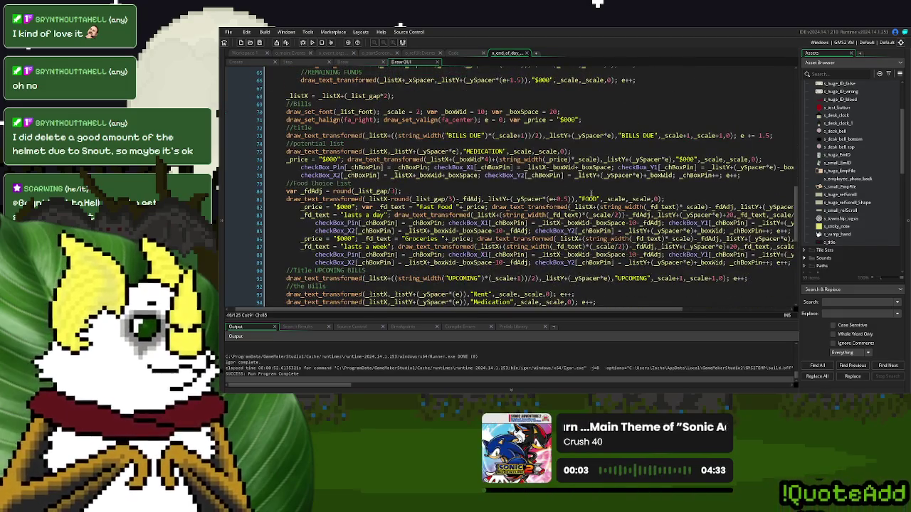
pyautogui.scroll(-3, 590, 193)
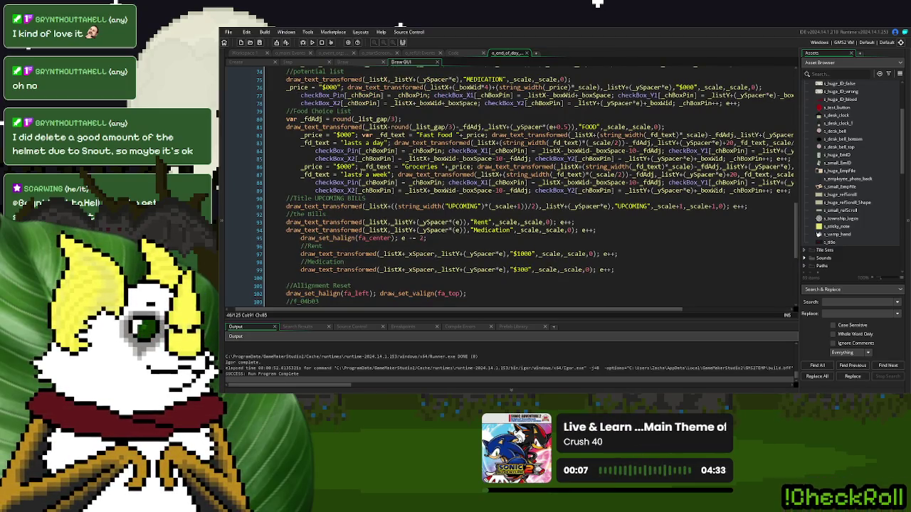
pyautogui.moveTo(399, 174); pyautogui.dragTo(791, 175)
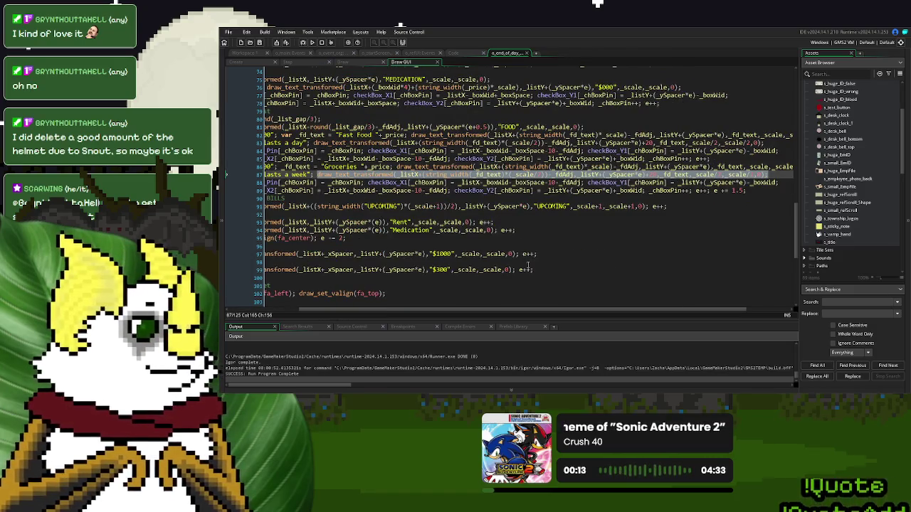
pyautogui.moveTo(576, 314); pyautogui.dragTo(506, 313)
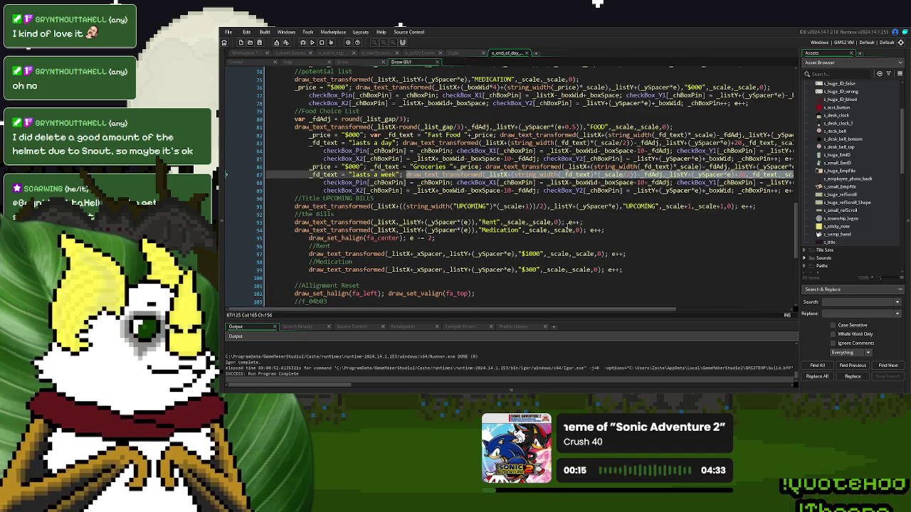
# Step: Move the counter increment onto its own line and duplicate the Rent draw_text_transformed call below it
pyautogui.click(565, 222)
pyautogui.press('Delete')
pyautogui.press('Return')
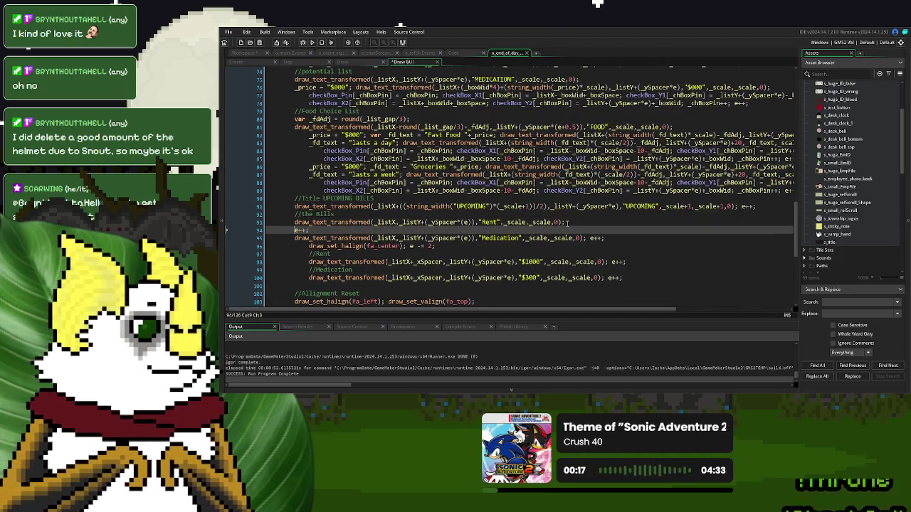
pyautogui.moveTo(567, 222); pyautogui.dragTo(292, 228)
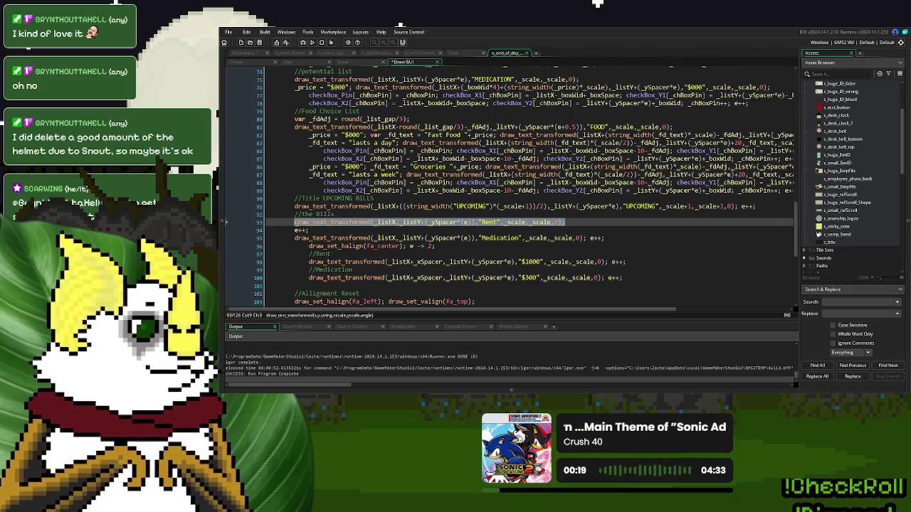
pyautogui.hotkey('ctrl', 'c')
pyautogui.click(294, 230)
pyautogui.hotkey('ctrl', 'v')
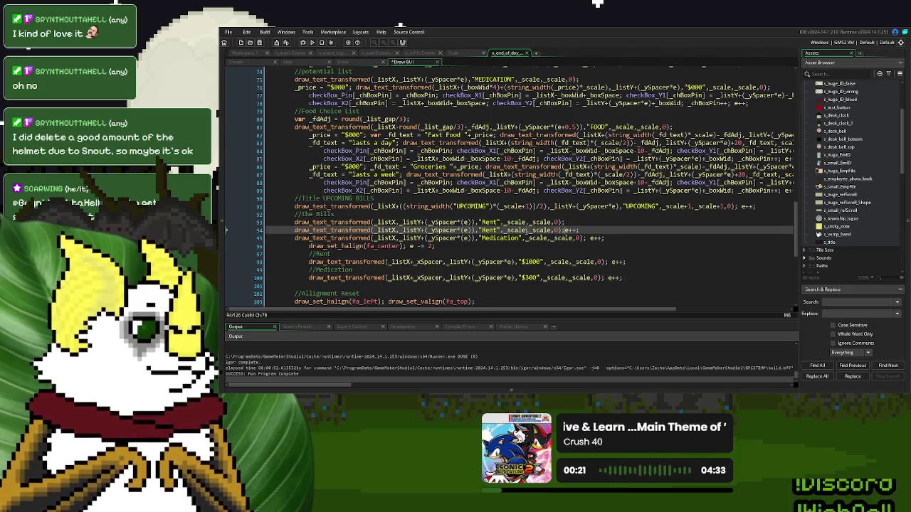
# Step: Set the copied line's scale arguments to 1,1,0 and add +20 to its y position
pyautogui.doubleClick(525, 230)
pyautogui.press('BackSpace')
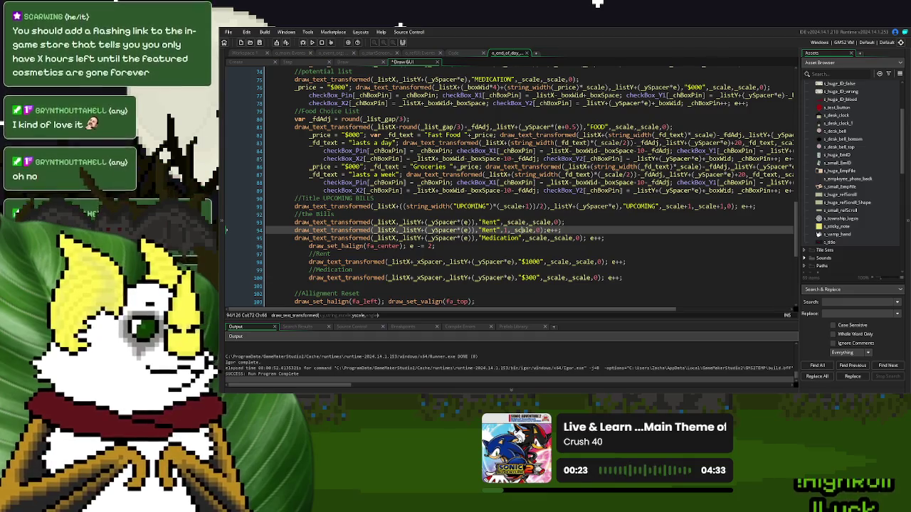
pyautogui.press('BackSpace')
pyautogui.press('BackSpace')
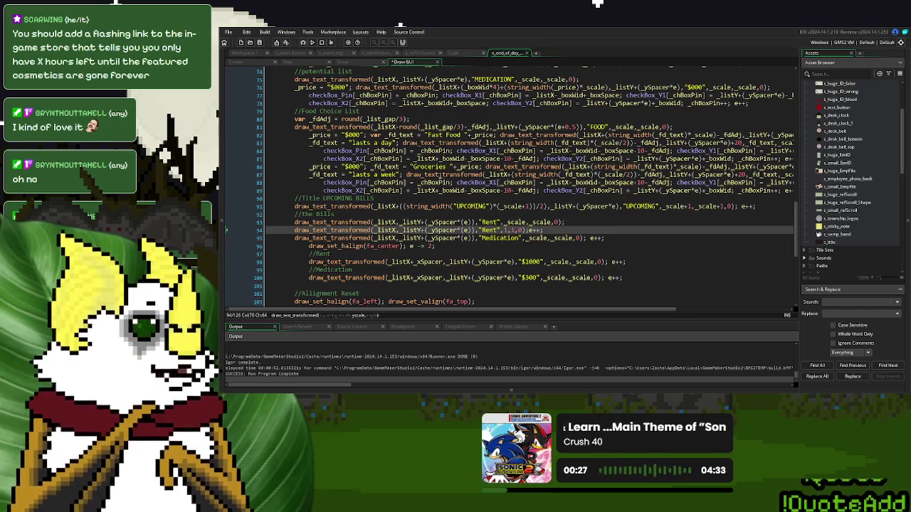
pyautogui.click(587, 174)
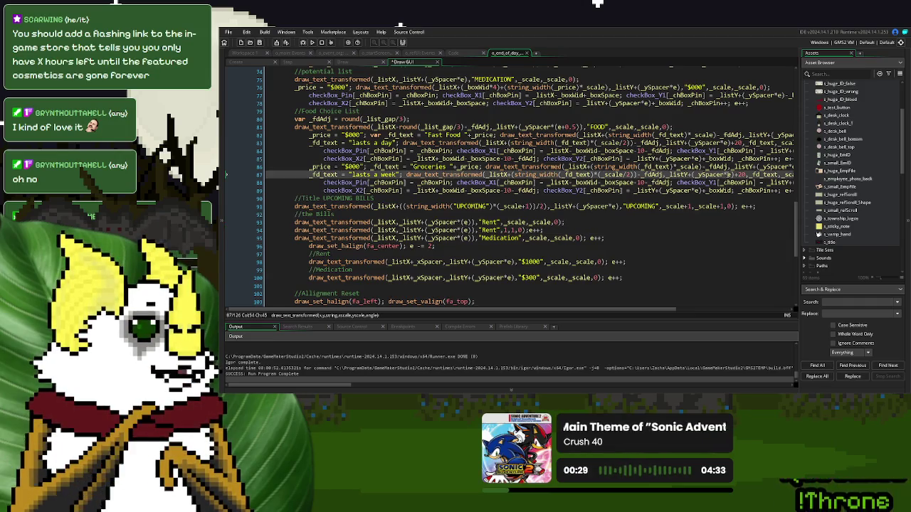
pyautogui.click(470, 230)
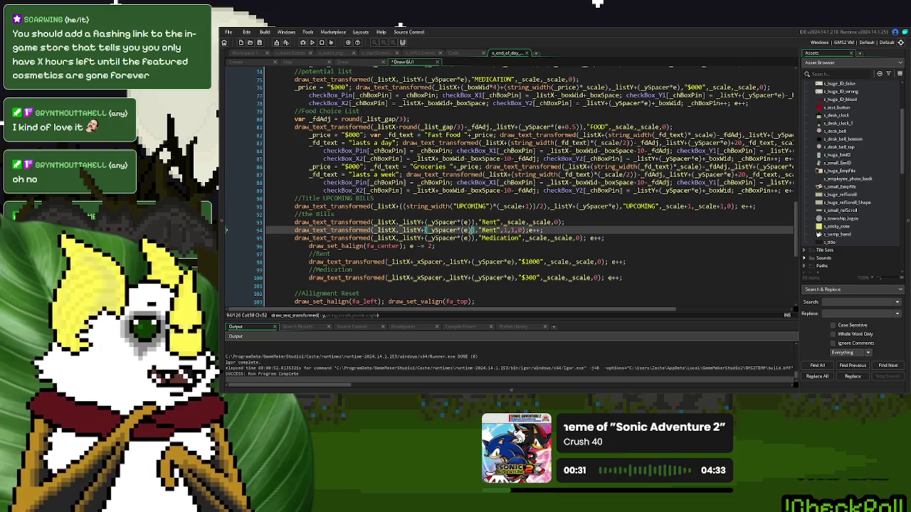
pyautogui.write('+20')
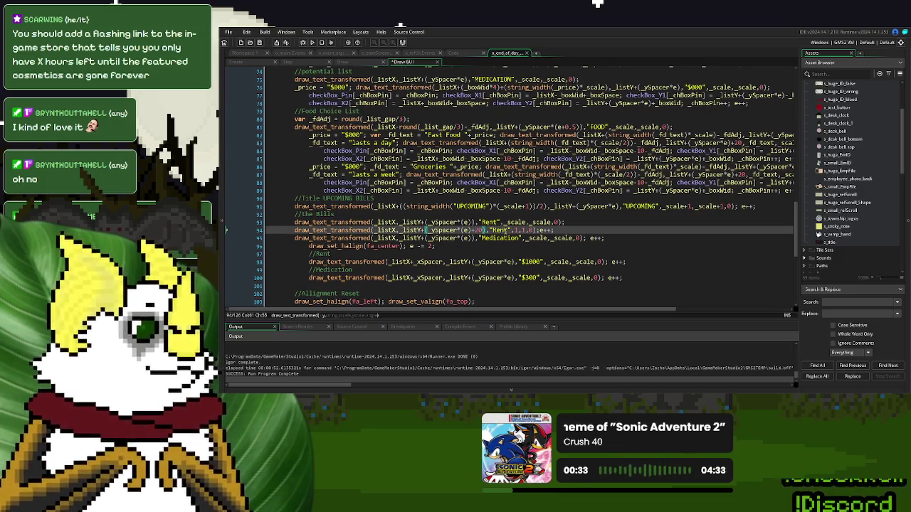
# Step: Replace the copy's Rent text with "due in "+string(29)+" days"
pyautogui.doubleClick(500, 230)
pyautogui.write('Due in')
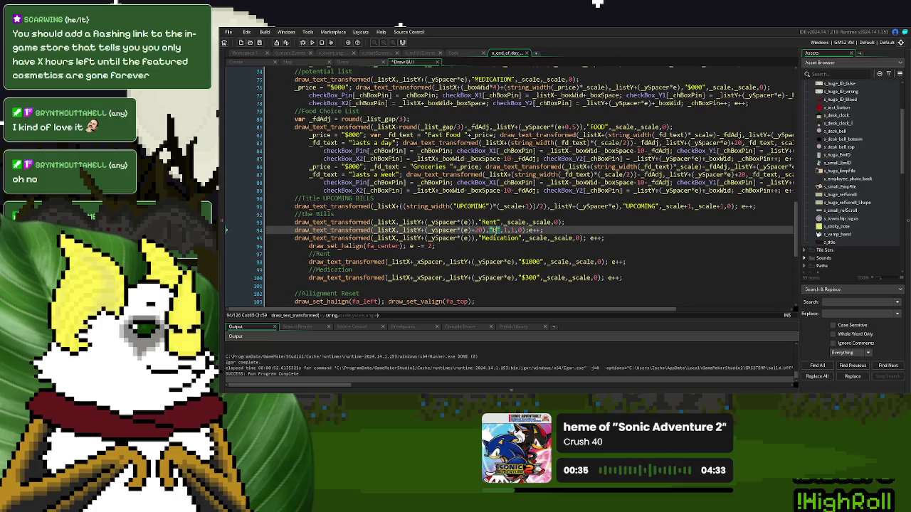
pyautogui.press('BackSpace')
pyautogui.press('BackSpace')
pyautogui.press('BackSpace')
pyautogui.write('due in ')
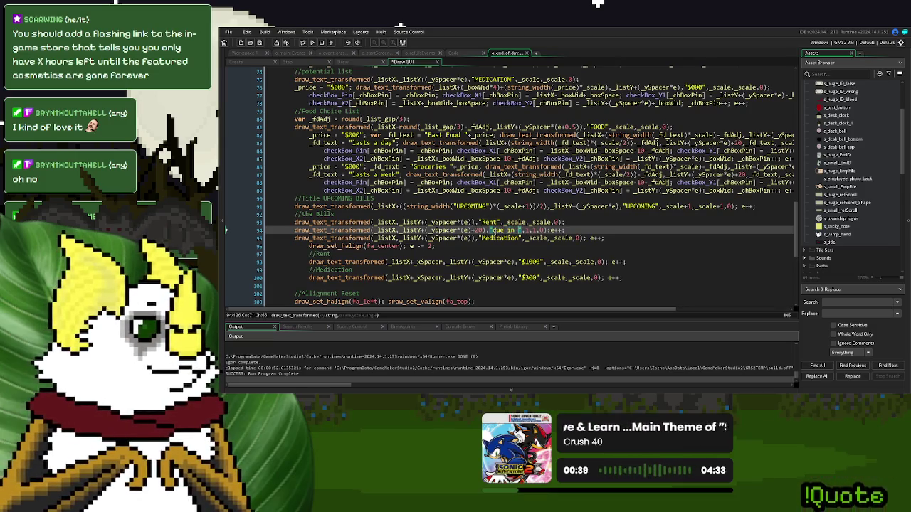
pyautogui.write('29')
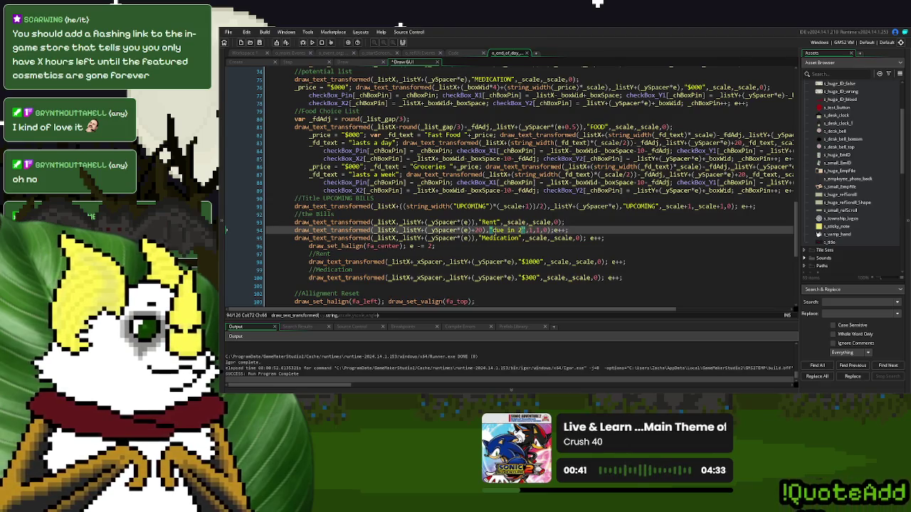
pyautogui.write(' days')
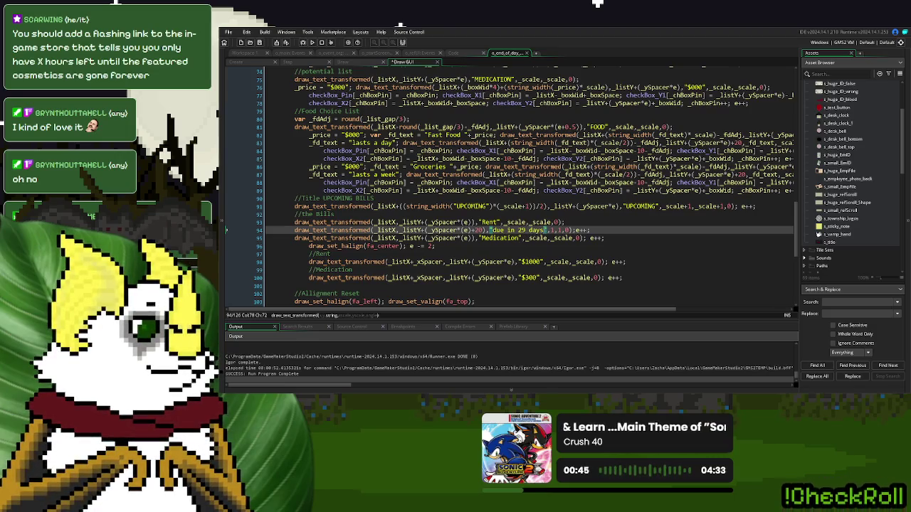
pyautogui.click(520, 231)
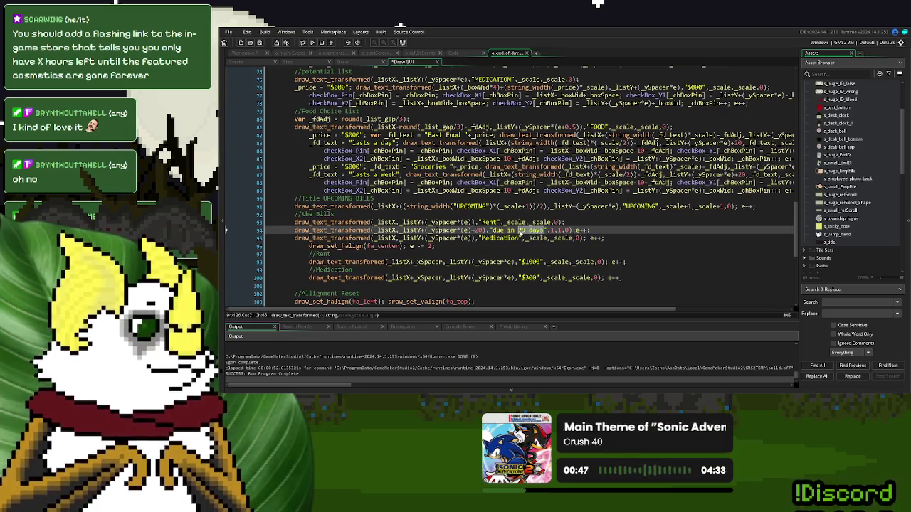
pyautogui.press('BackSpace')
pyautogui.press('Delete')
pyautogui.press('Delete')
pyautogui.press('Delete')
pyautogui.write('+string(29)')
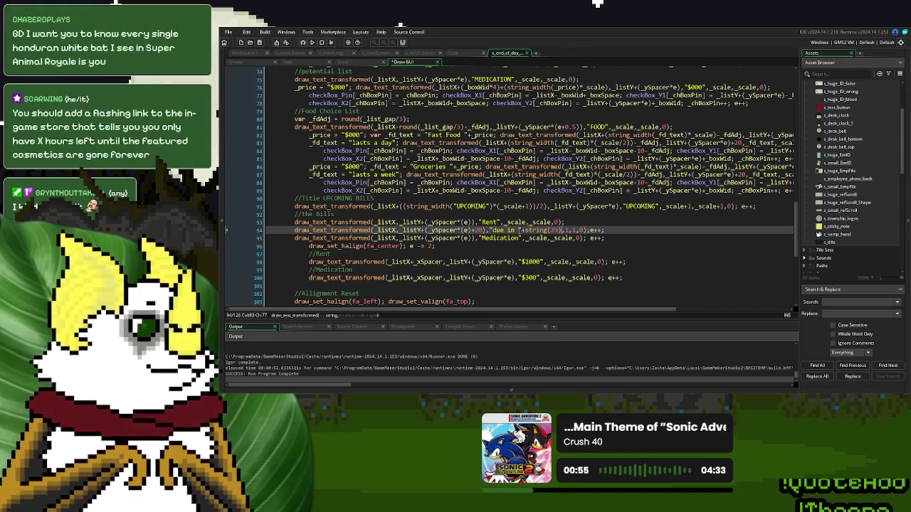
pyautogui.write('+"d')
pyautogui.press('BackSpace')
pyautogui.write('days"')
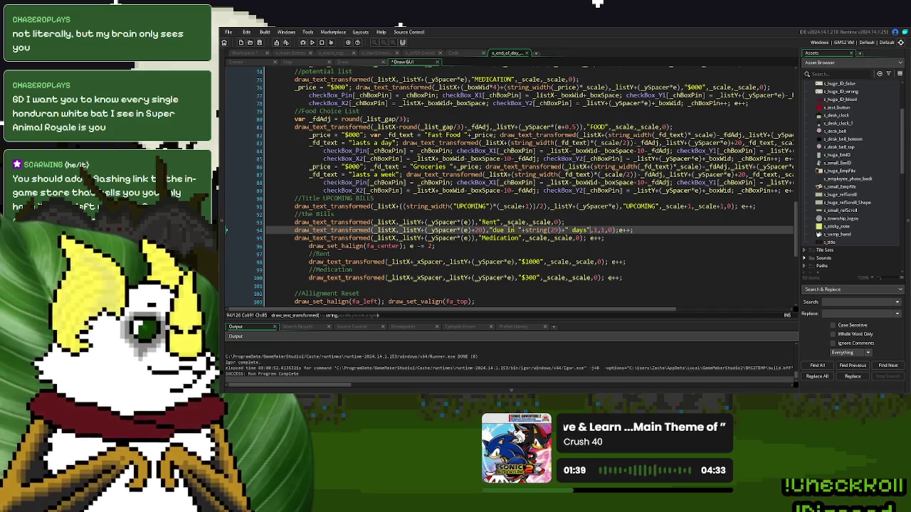
pyautogui.keyDown('shift'); pyautogui.click(472, 222); pyautogui.keyUp('shift')
# Step: Copy the "due in 29 days" line onto a new line below the Medication label
pyautogui.keyDown('shift'); pyautogui.click(368, 230); pyautogui.keyUp('shift')
pyautogui.moveTo(369, 231); pyautogui.dragTo(294, 233)
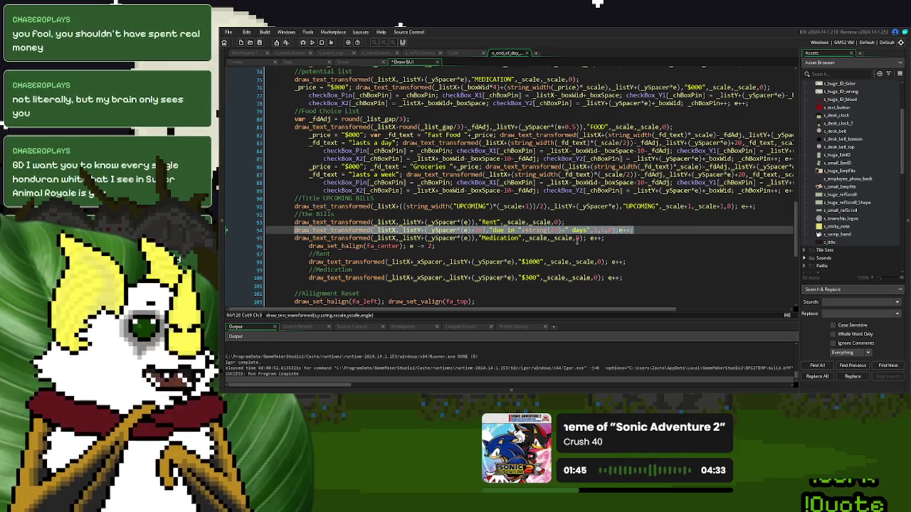
pyautogui.hotkey('ctrl', 'c')
pyautogui.click(614, 241)
pyautogui.press('Return')
pyautogui.hotkey('ctrl', 'v')
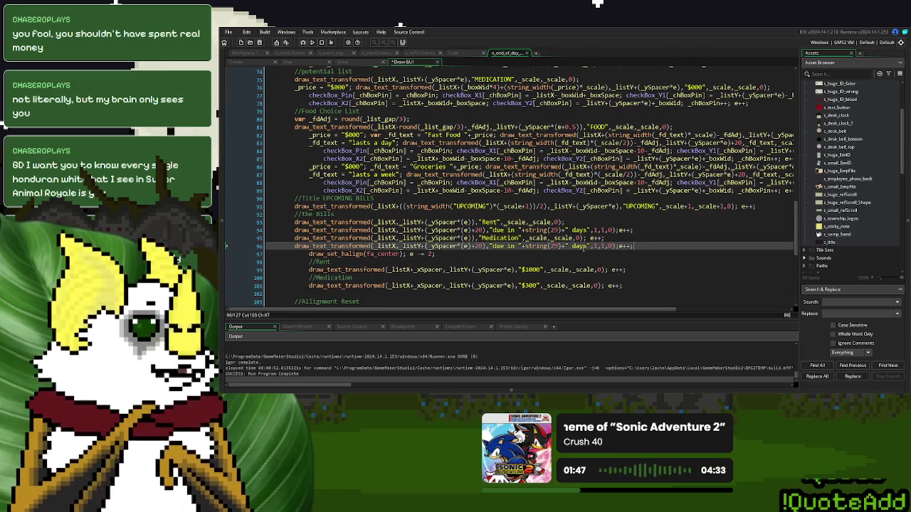
# Step: Change the new line's y offset to +40 and its day count to 7, then run with F5
pyautogui.doubleClick(478, 245)
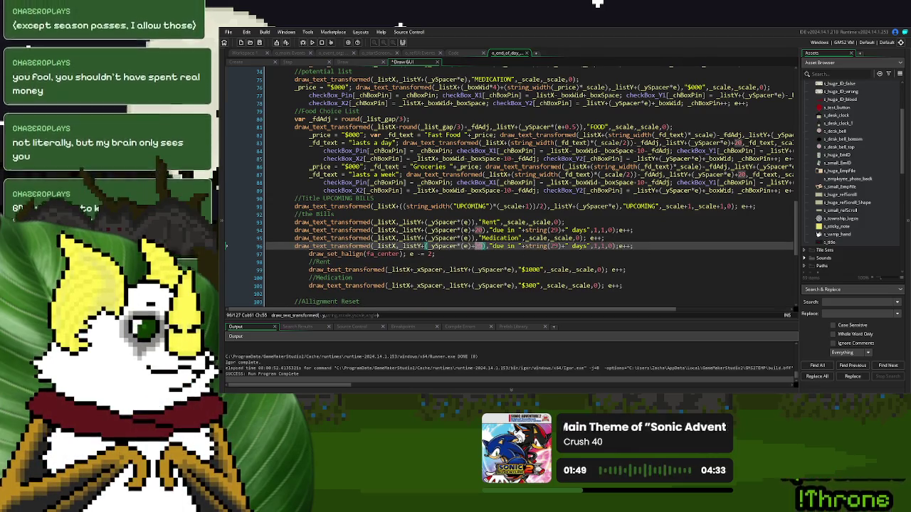
pyautogui.write('4')
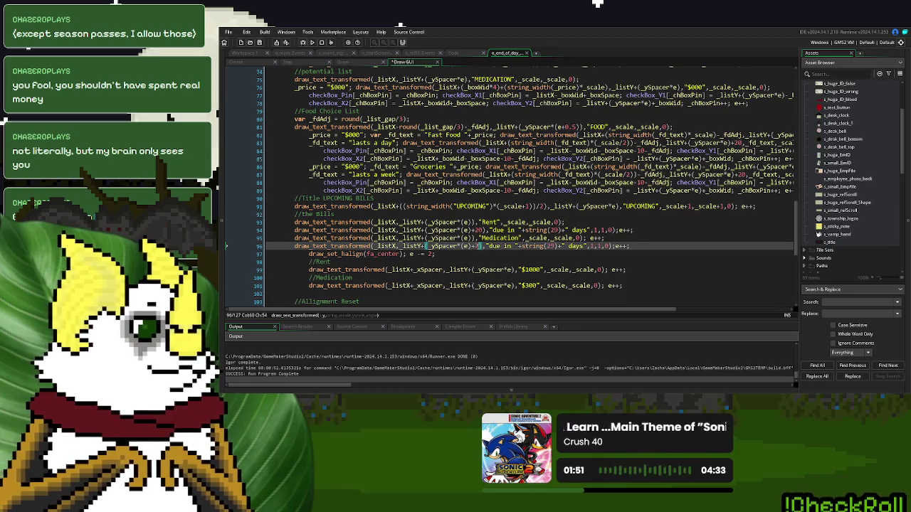
pyautogui.write('0')
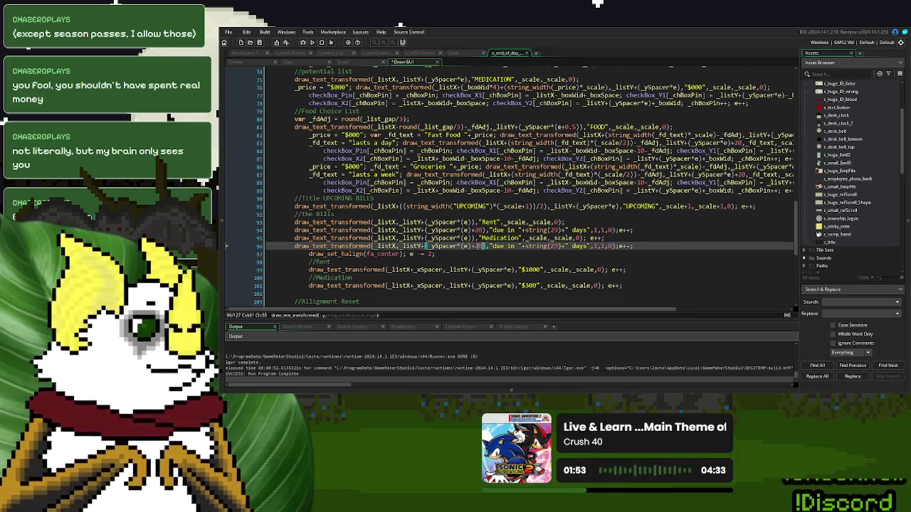
pyautogui.doubleClick(551, 245)
pyautogui.write('7')
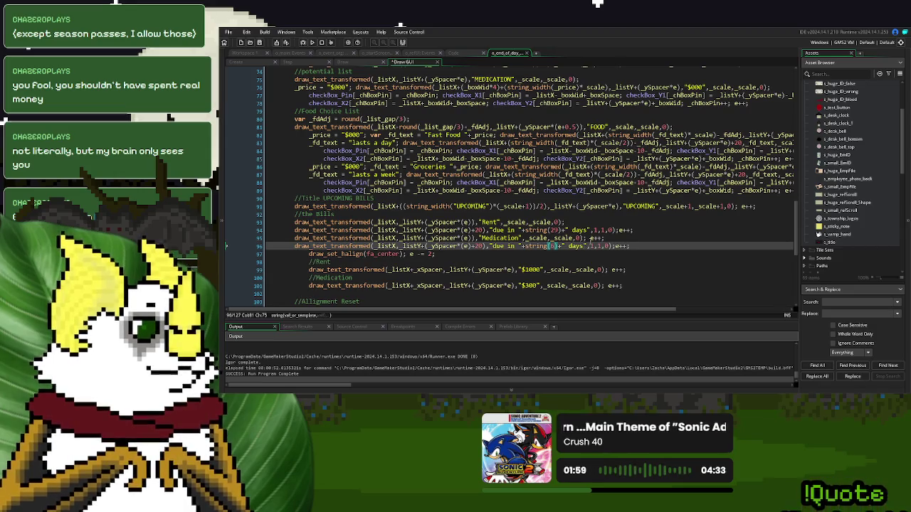
pyautogui.press('F5')
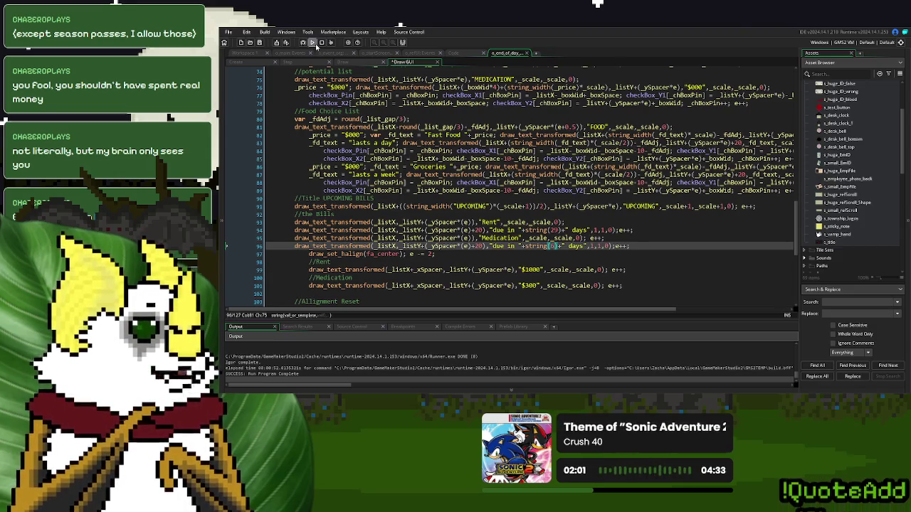
# Step: Play a new game through Day 1 to the End of Day 1 summary showing 29- and 6-day due notes
pyautogui.click(649, 244)
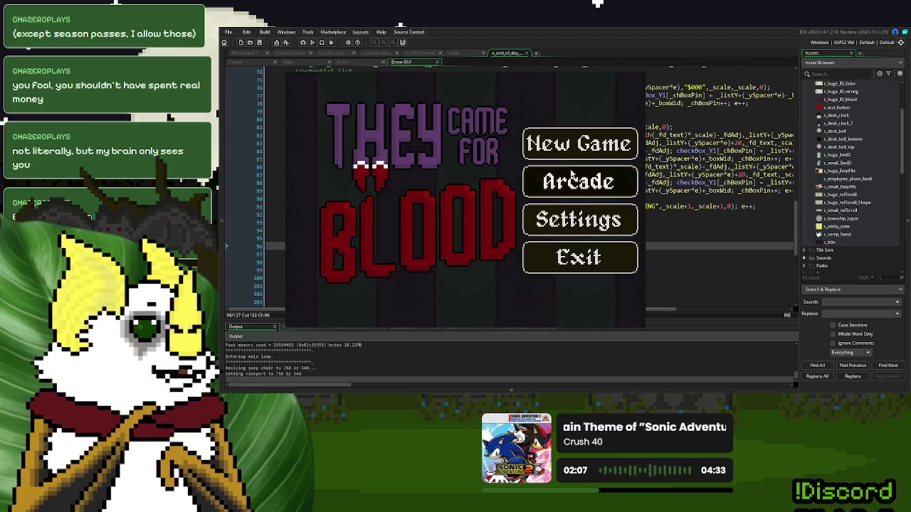
pyautogui.click(580, 144)
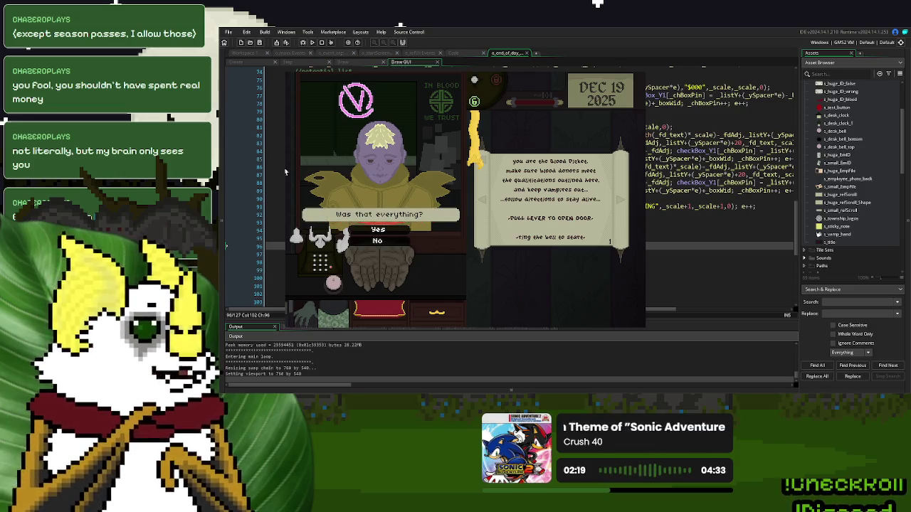
pyautogui.click(335, 283)
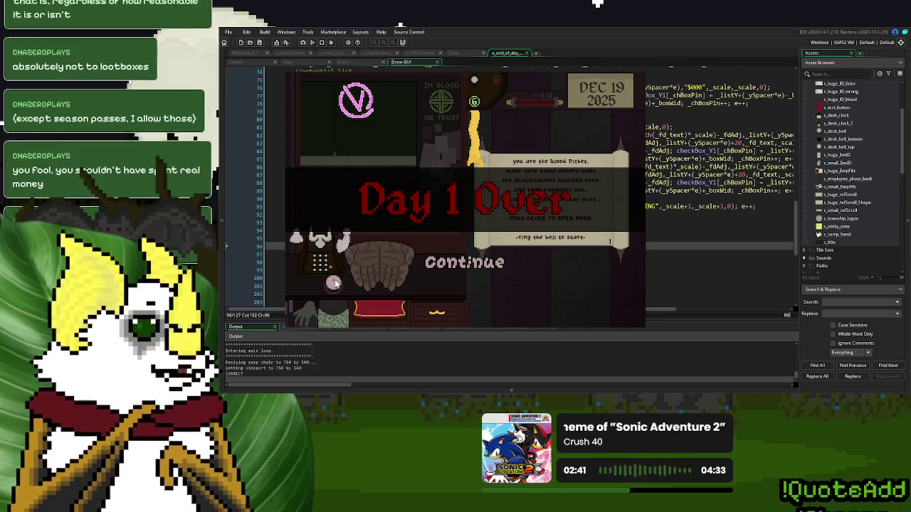
pyautogui.click(397, 256)
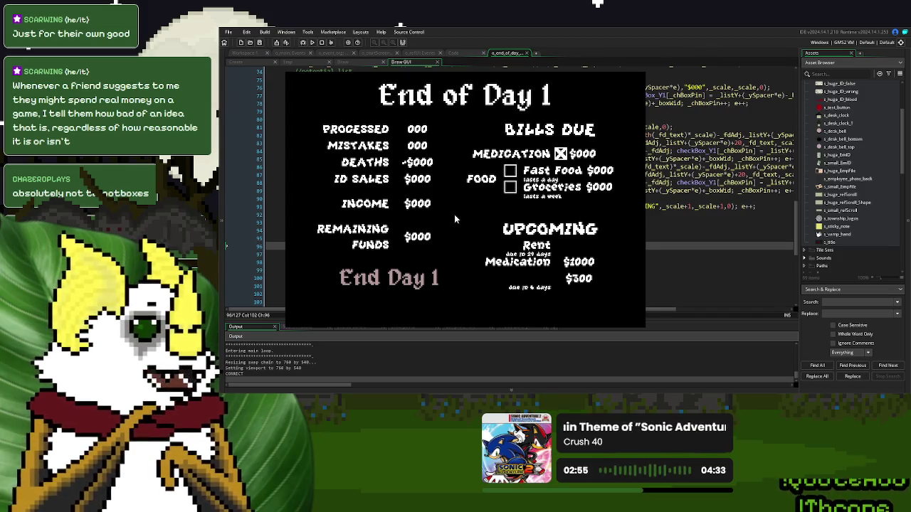
# Step: Close the game, delete the trailing e++ from the Medication line 95, and rebuild with F5
pyautogui.click(638, 76)
pyautogui.moveTo(607, 238); pyautogui.dragTo(589, 240)
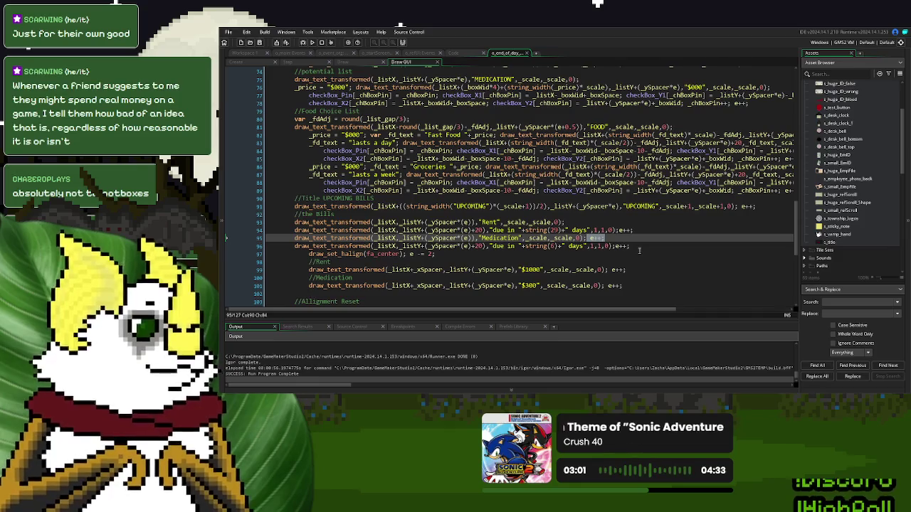
pyautogui.press('BackSpace')
pyautogui.press('BackSpace')
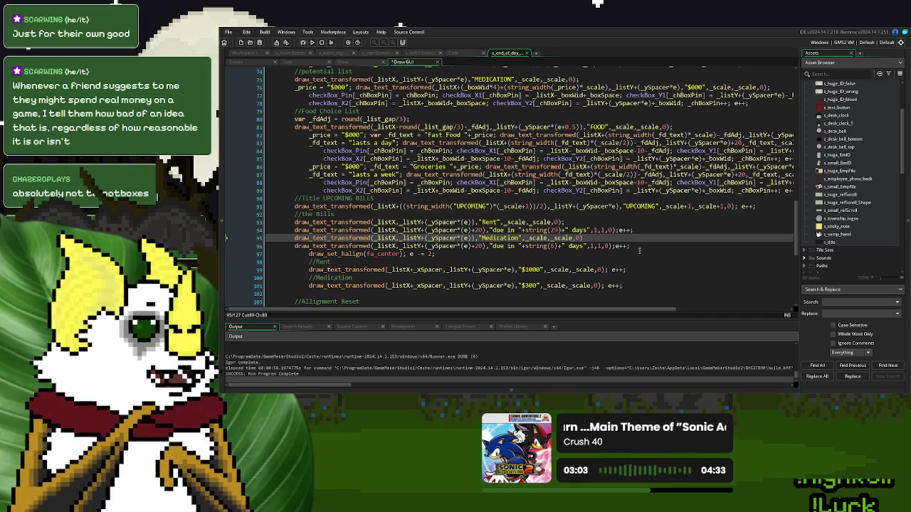
pyautogui.press('F5')
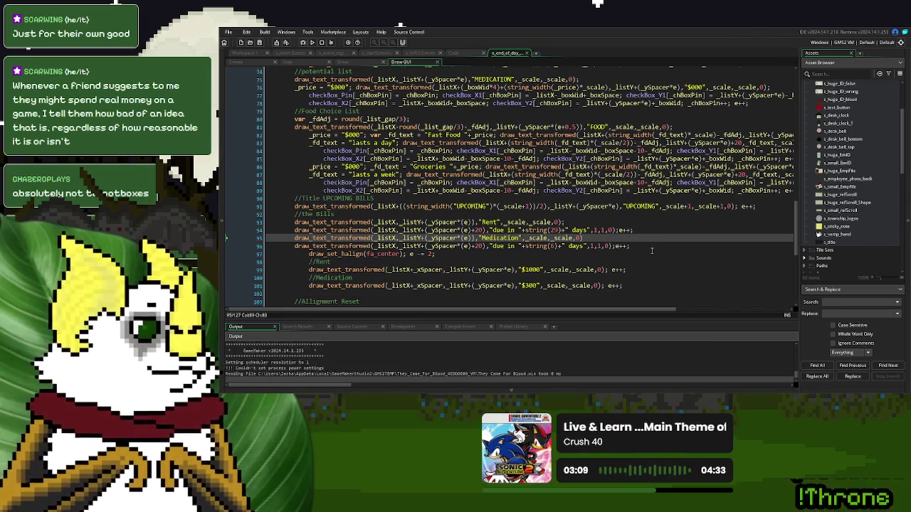
# Step: Start the game, serve one donor, and continue past Day 1 Over to the End of Day 1 summary
pyautogui.press('Return')
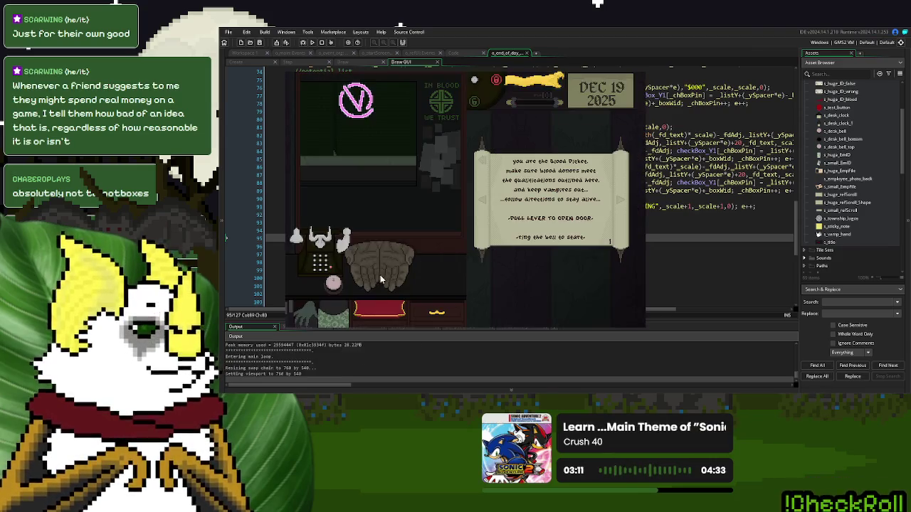
pyautogui.click(334, 286)
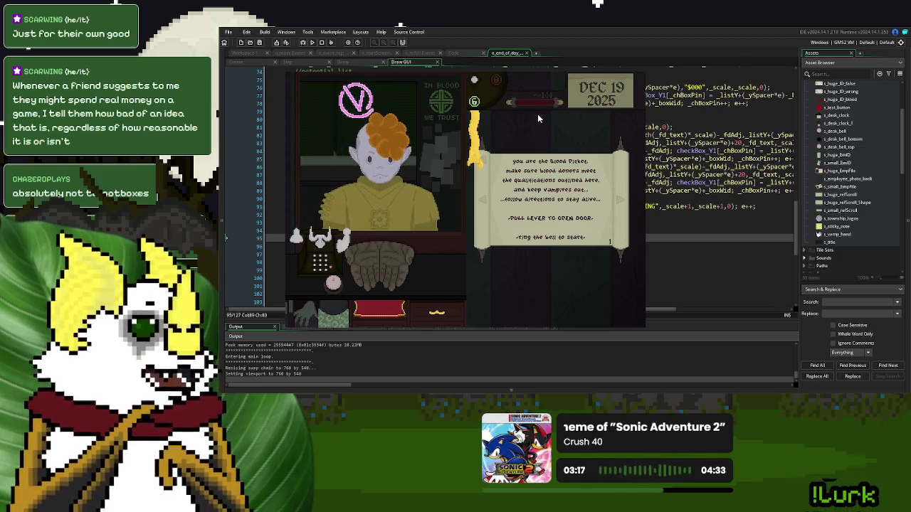
pyautogui.click(333, 283)
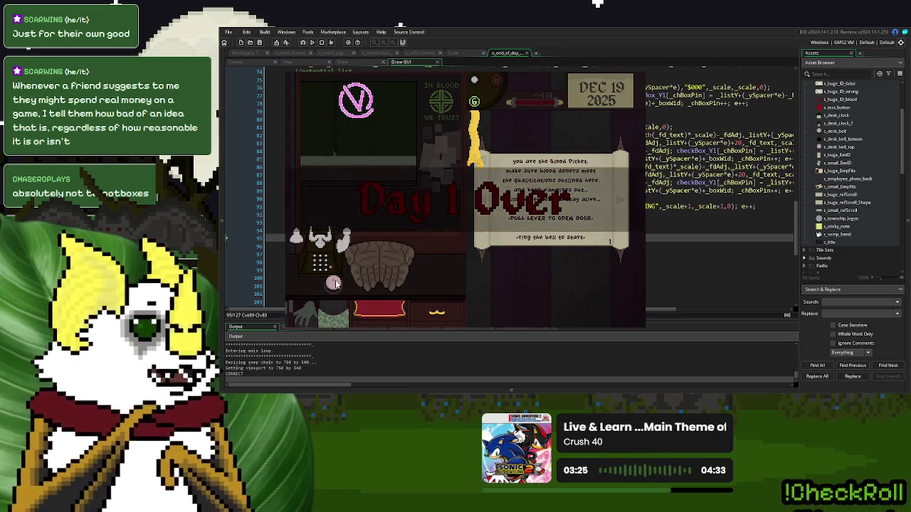
pyautogui.click(457, 267)
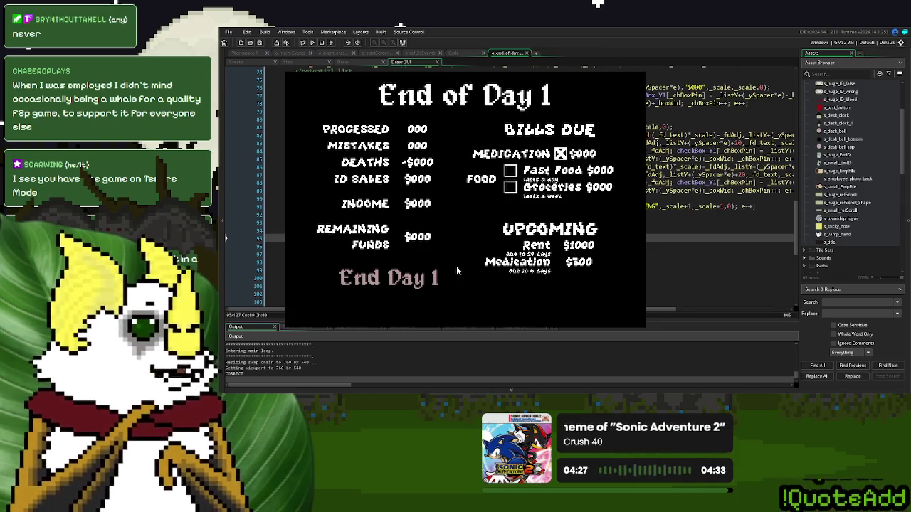
pyautogui.click(510, 172)
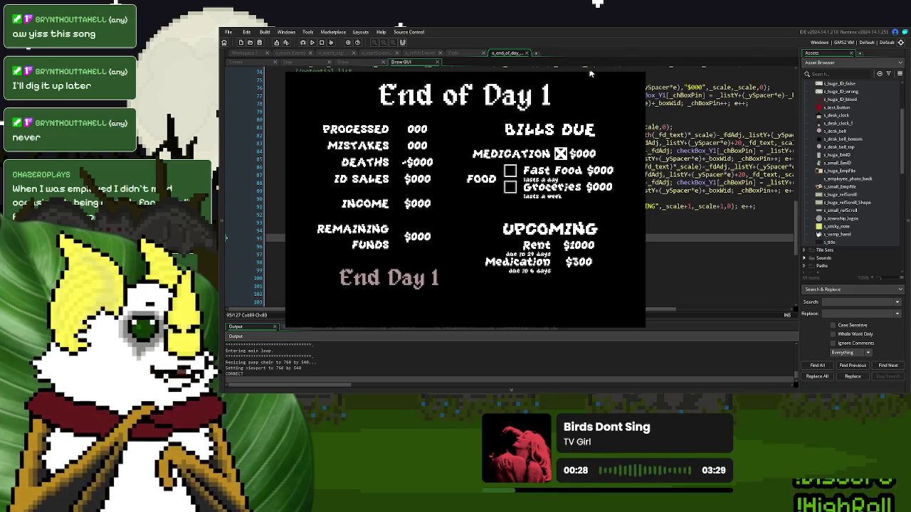
pyautogui.press('Escape')
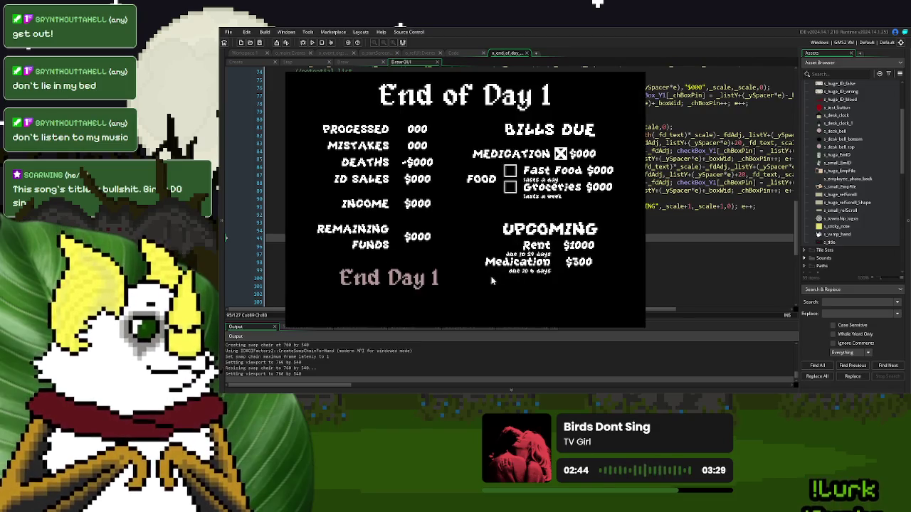
# Step: Close the game and append show_debug_message(e); to the End Day label line 53
pyautogui.click(636, 72)
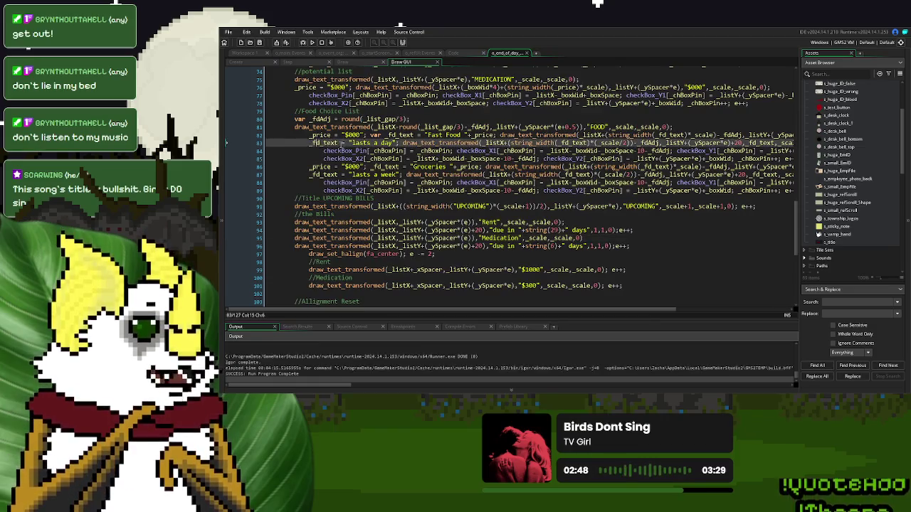
pyautogui.scroll(8, 424, 140)
pyautogui.scroll(5, 424, 140)
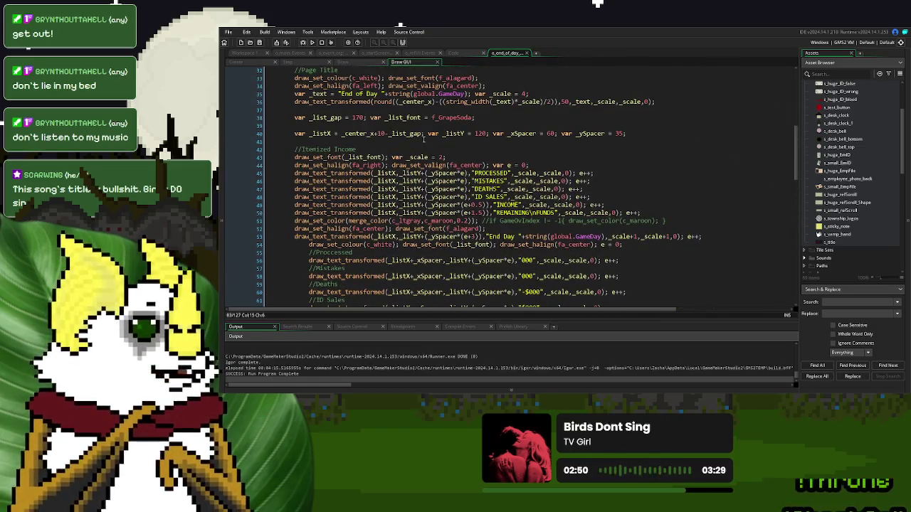
pyautogui.scroll(-3, 424, 140)
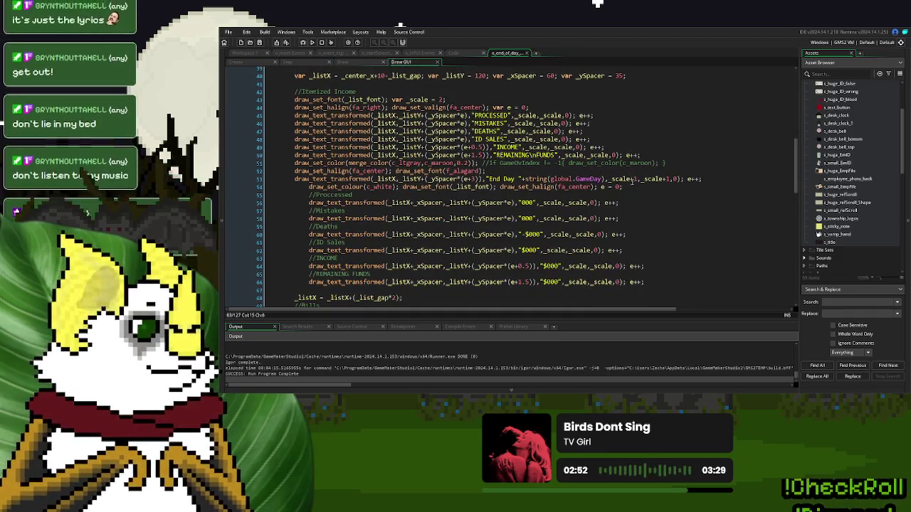
pyautogui.click(704, 178)
pyautogui.write('show_debug')
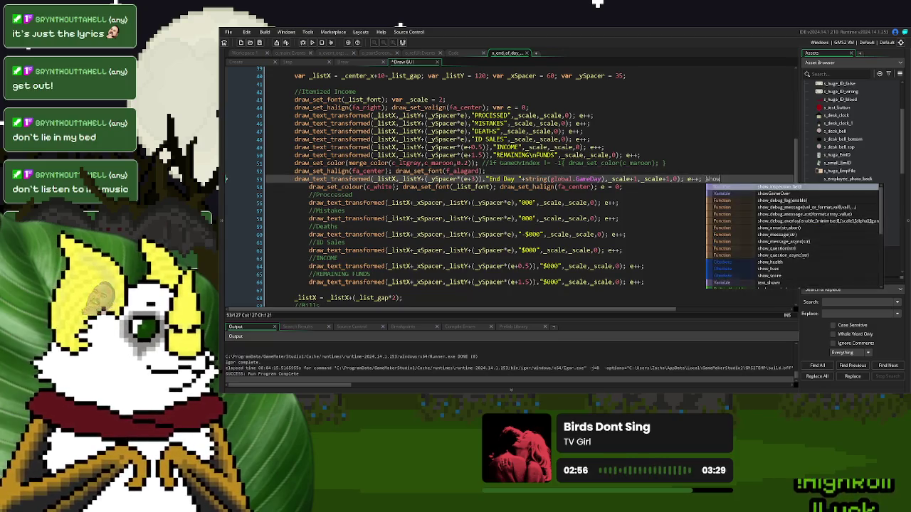
pyautogui.write('_me')
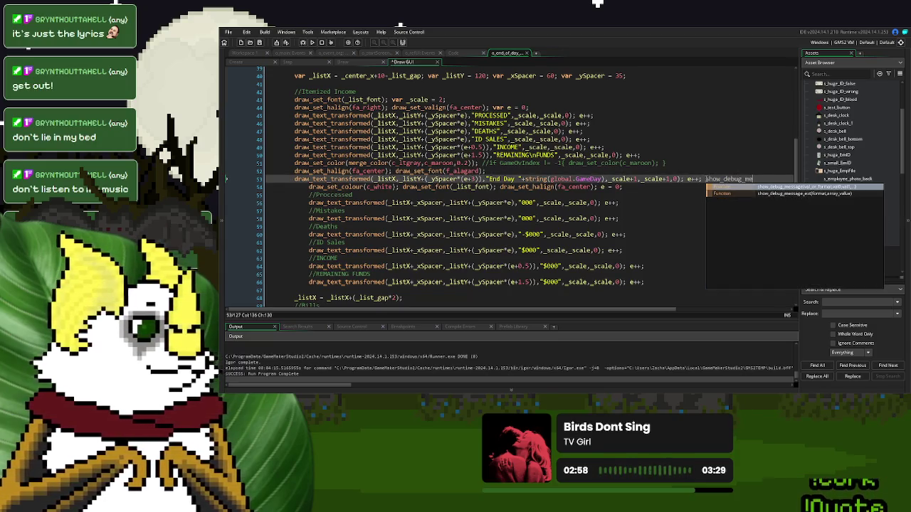
pyautogui.press('Return')
pyautogui.write('e);')
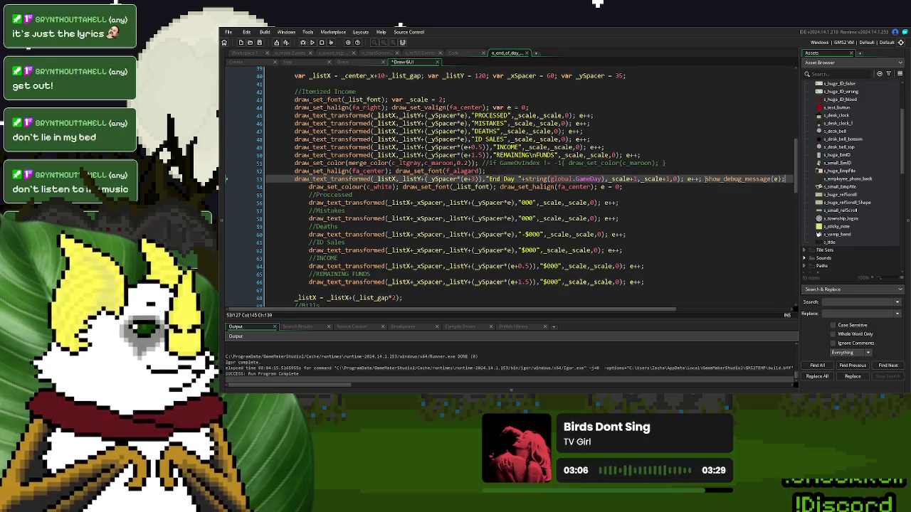
# Step: Delete the e++ from line 53 and run the game to test
pyautogui.moveTo(704, 179); pyautogui.dragTo(687, 179)
pyautogui.press('BackSpace')
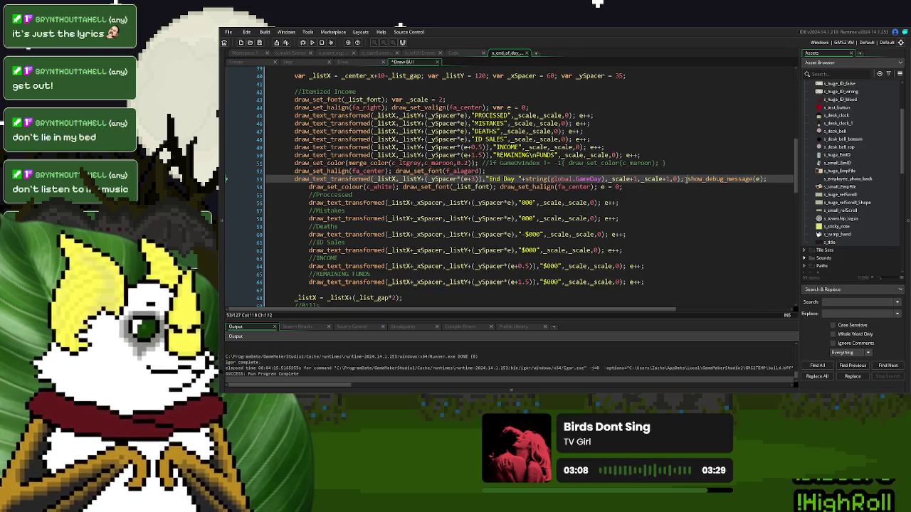
pyautogui.click(313, 42)
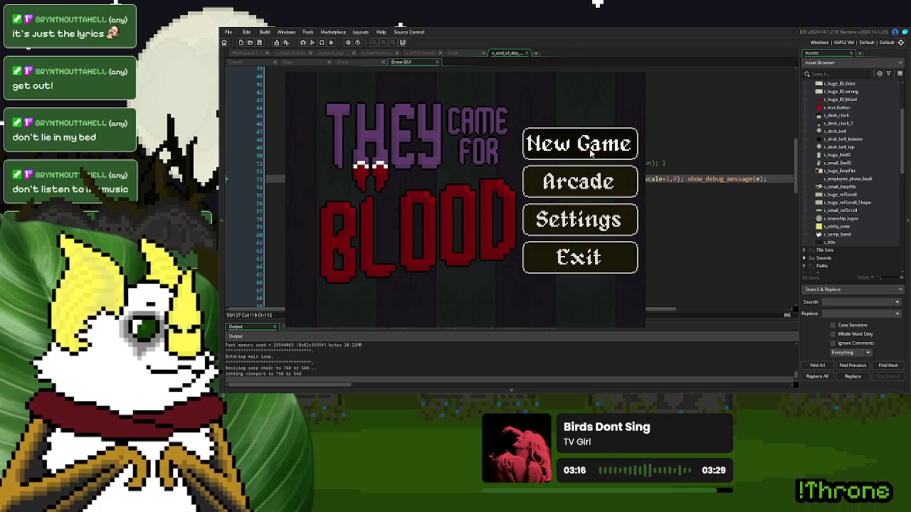
pyautogui.click(579, 144)
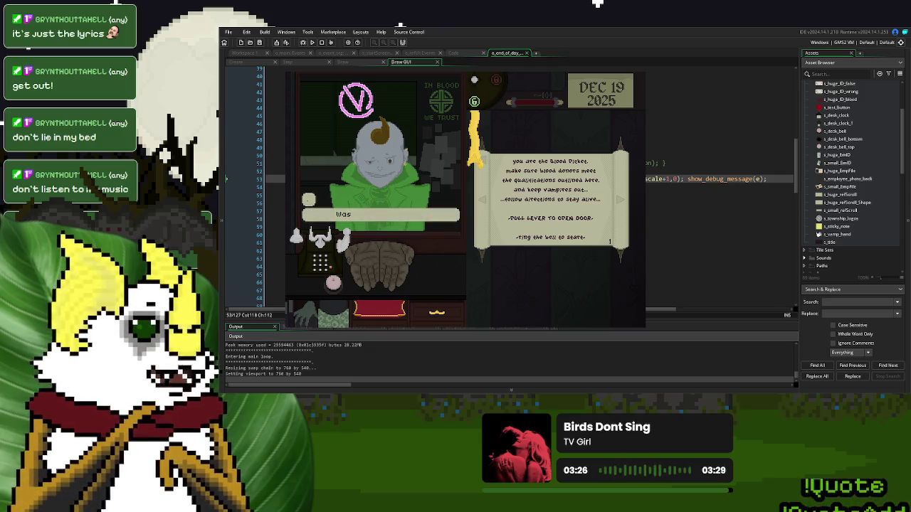
pyautogui.click(334, 283)
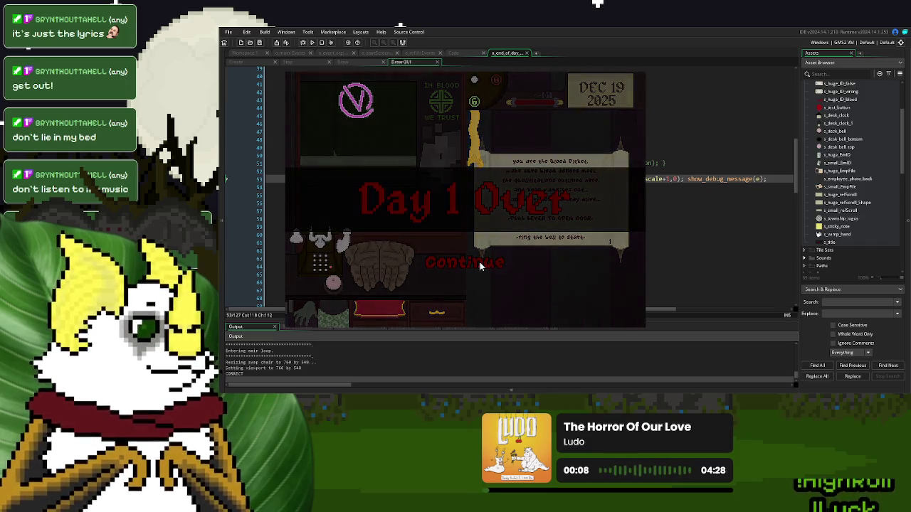
pyautogui.click(480, 266)
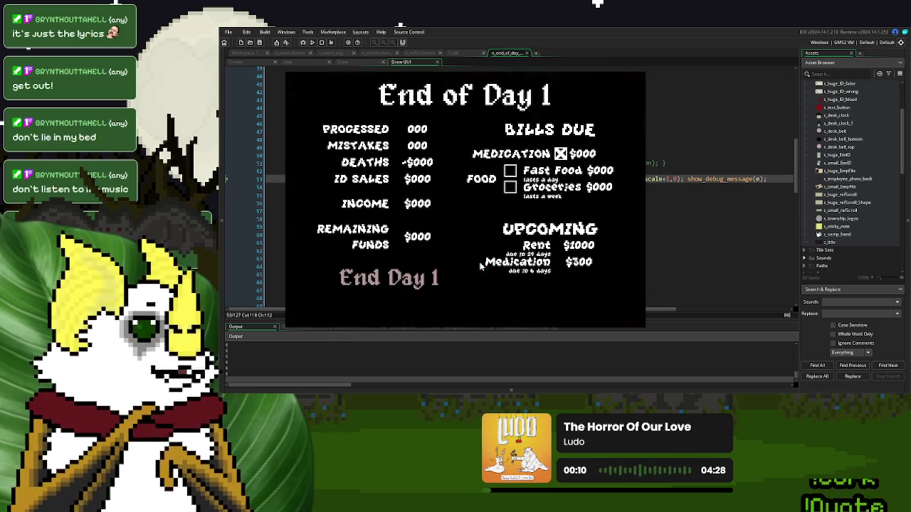
pyautogui.click(641, 71)
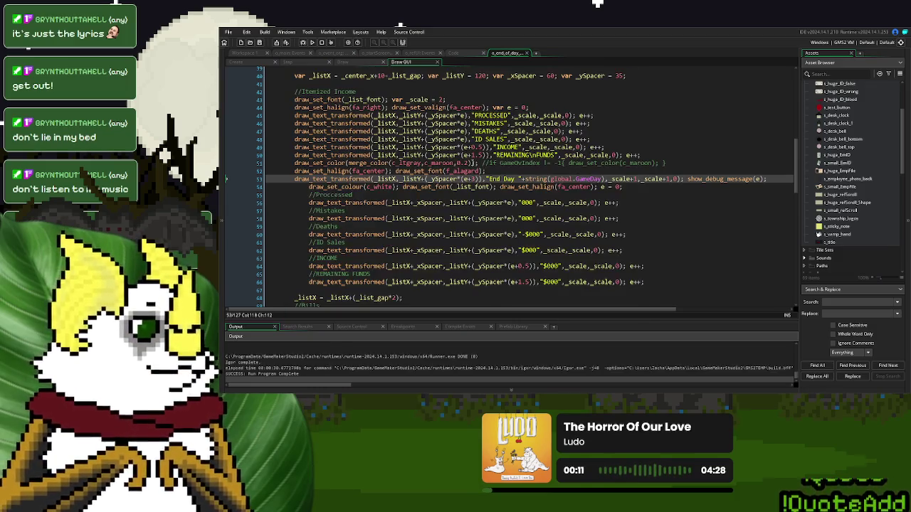
# Step: Change the End Day label row from _ySpacer*(e+3) to _ySpacer*(e), delete show_debug_message(e);, and run
pyautogui.click(467, 180)
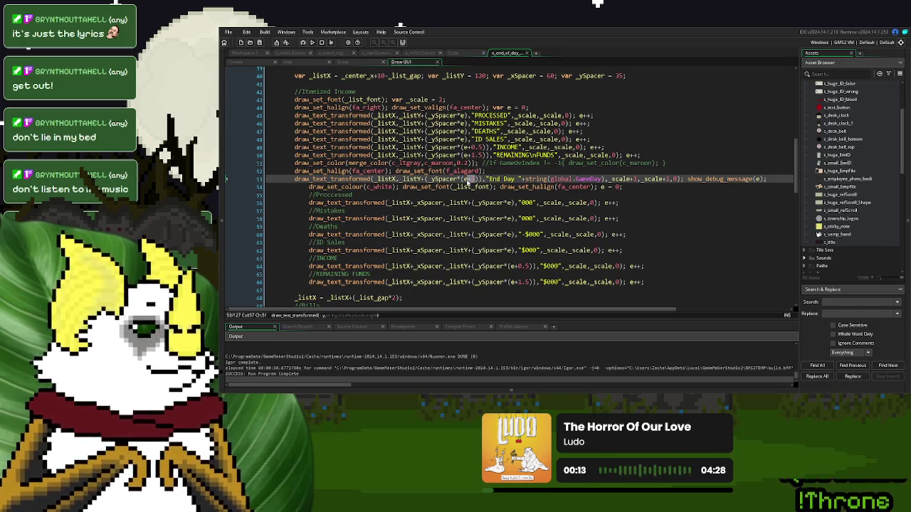
pyautogui.write('e')
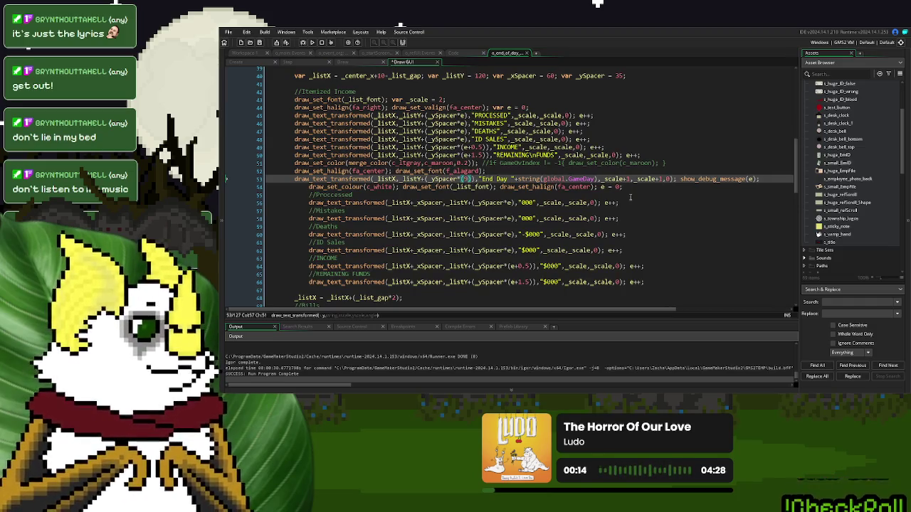
pyautogui.press('End')
pyautogui.hotkey('ctrl', 'shift', 'Left')
pyautogui.hotkey('ctrl', 'shift', 'Left')
pyautogui.hotkey('ctrl', 'shift', 'Left')
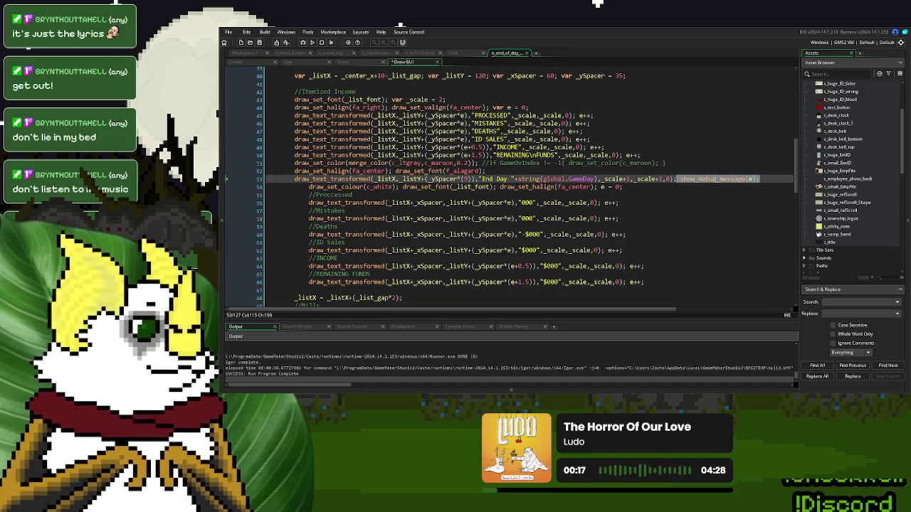
pyautogui.press('BackSpace')
pyautogui.click(312, 42)
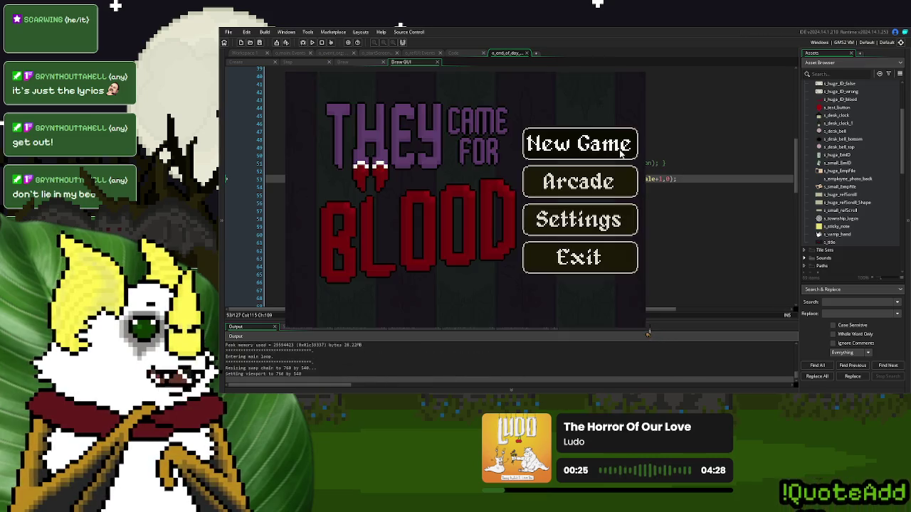
# Step: Start a New Game, call and dismiss a donor, and continue to the End of Day 1 summary
pyautogui.press('Return')
pyautogui.click(333, 282)
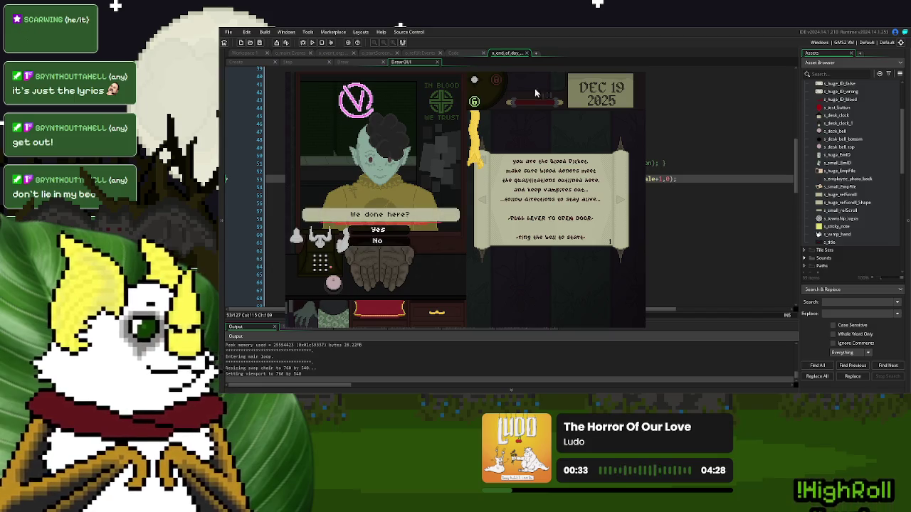
pyautogui.click(378, 230)
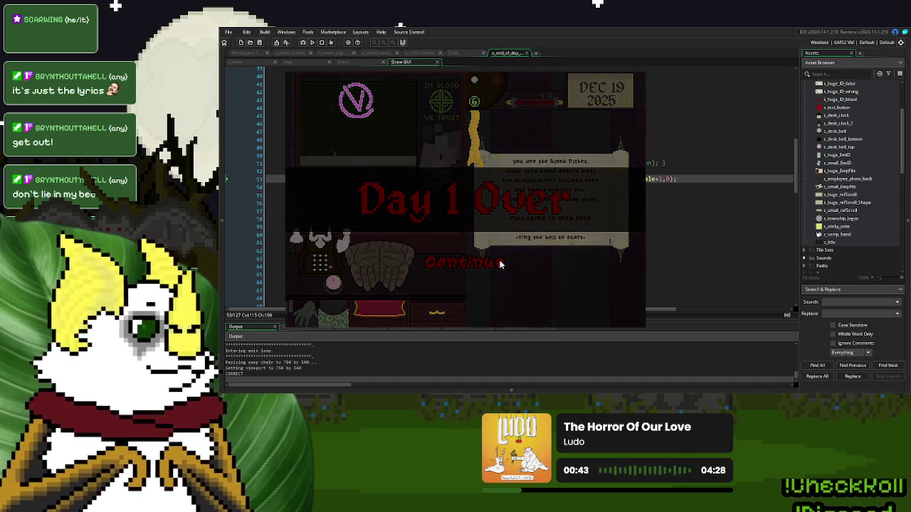
pyautogui.click(500, 264)
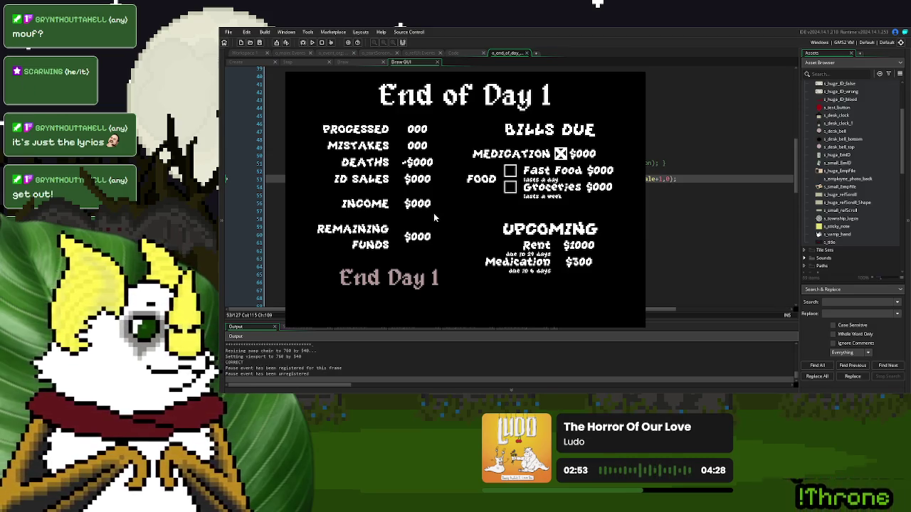
# Step: Quit the running game with Escape to return to the o_end_of_day Draw GUI code
pyautogui.press('Escape')
pyautogui.press('Escape')
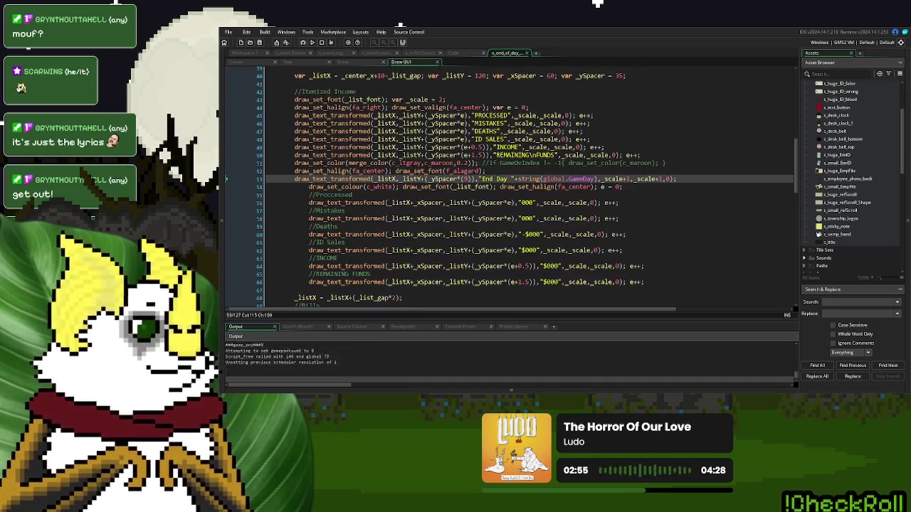
# Step: Open the o_event_org Step event and scroll to the day_has_ended Continue code
pyautogui.click(527, 202)
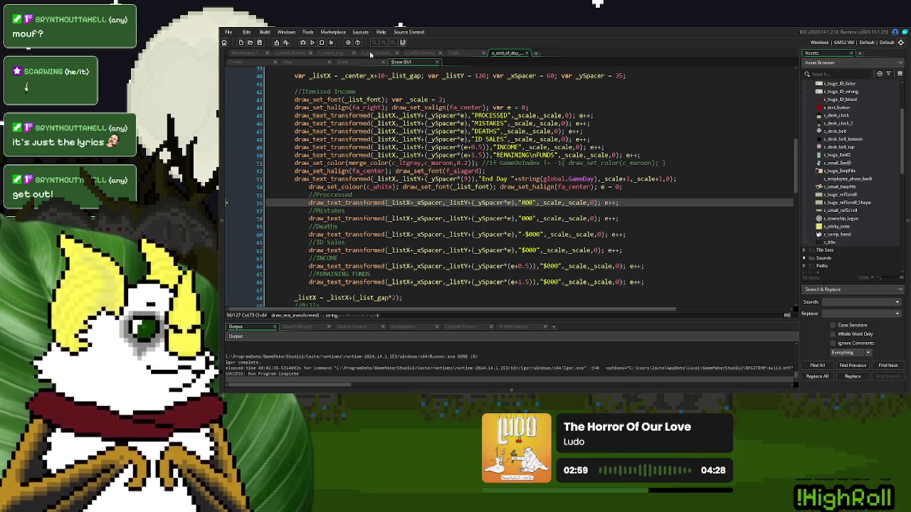
pyautogui.click(332, 54)
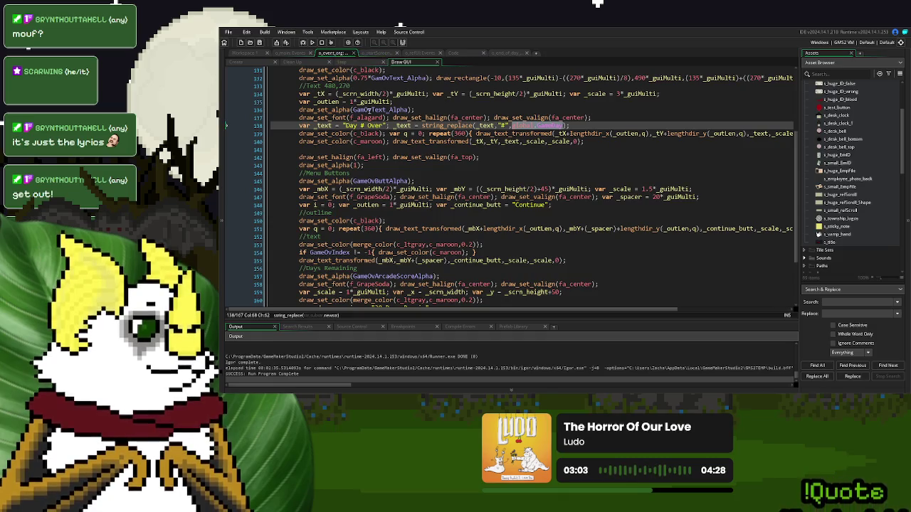
pyautogui.click(342, 66)
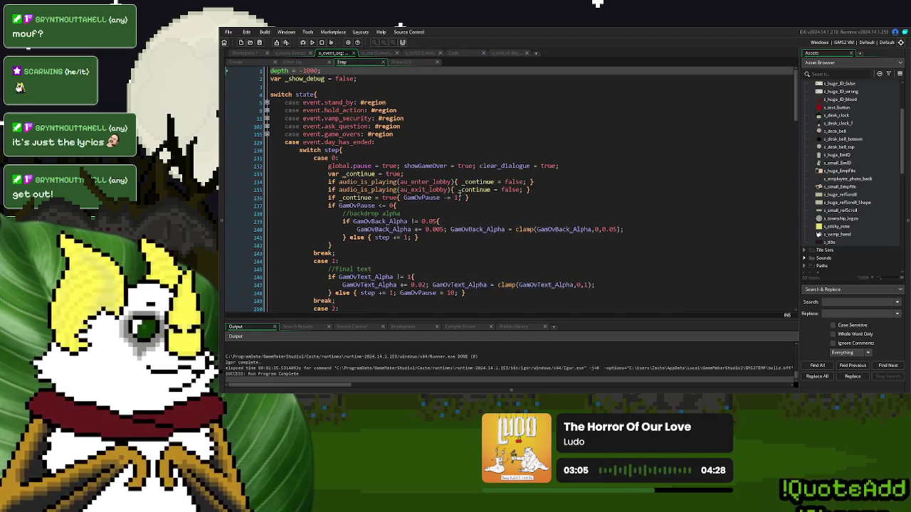
pyautogui.scroll(-2, 470, 204)
pyautogui.scroll(5, 471, 204)
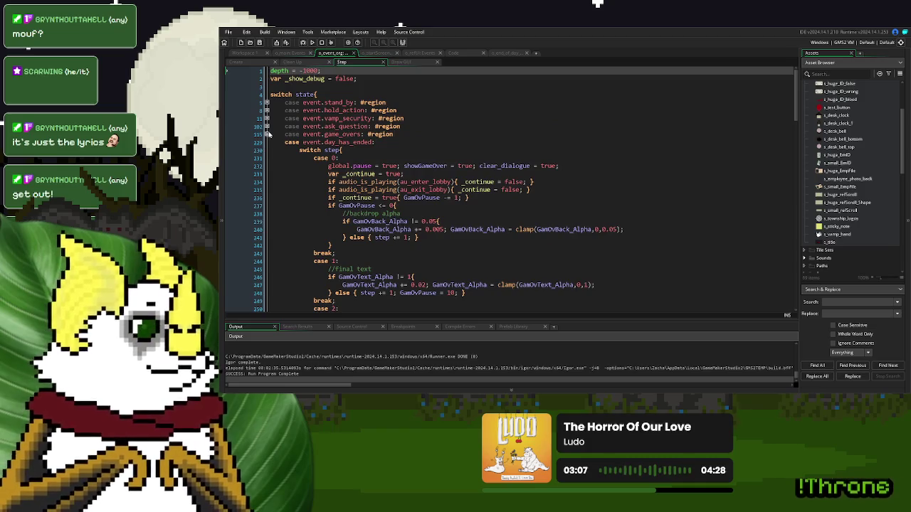
pyautogui.scroll(-10, 276, 139)
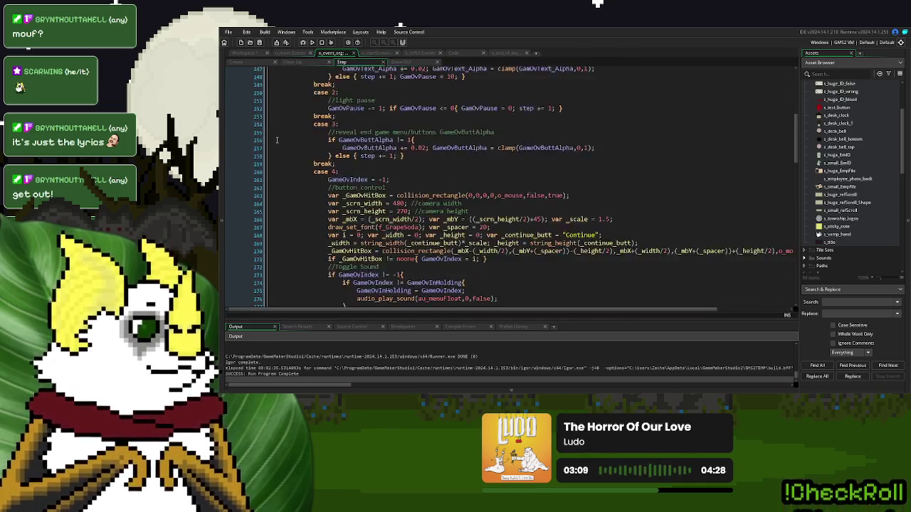
pyautogui.scroll(-6, 277, 140)
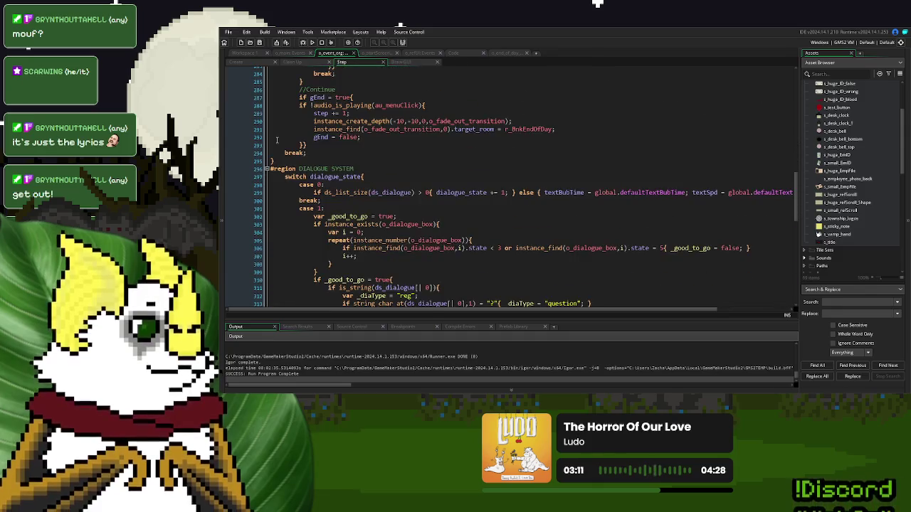